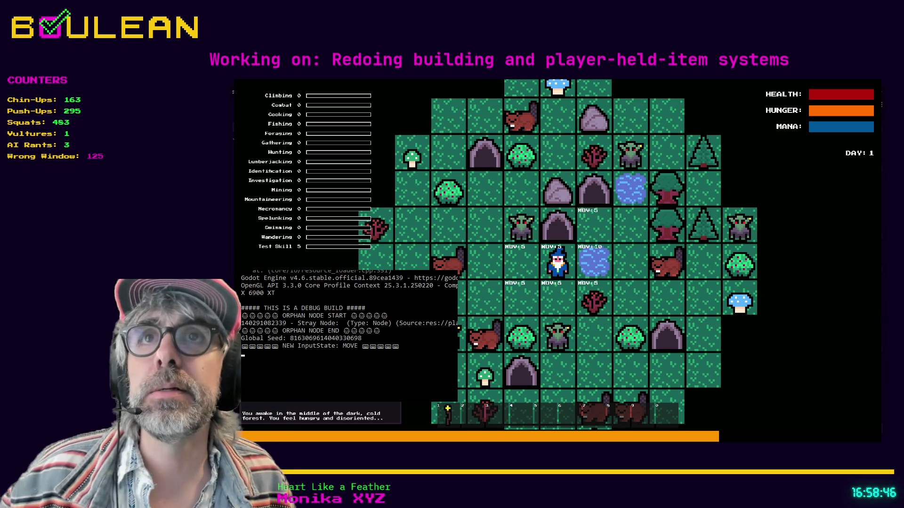
Step the wizard one tile west and light the held torch.
key(Left)
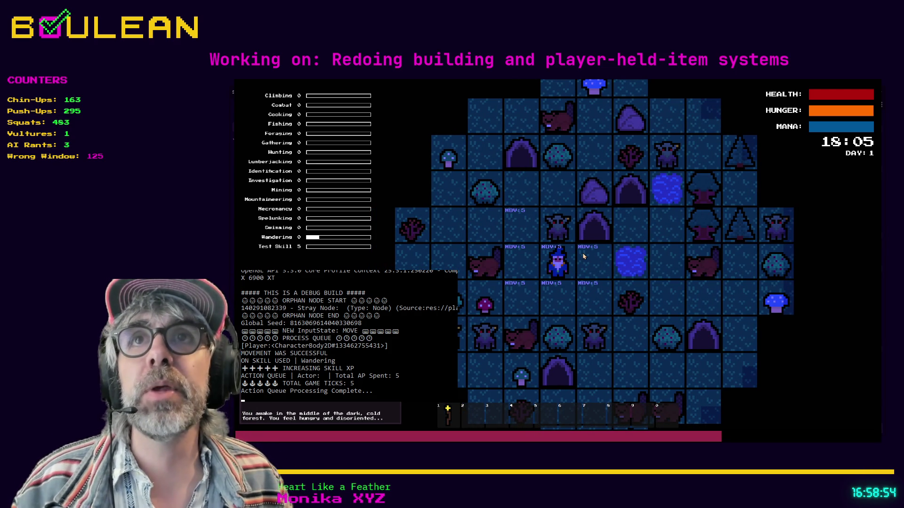
key(1)
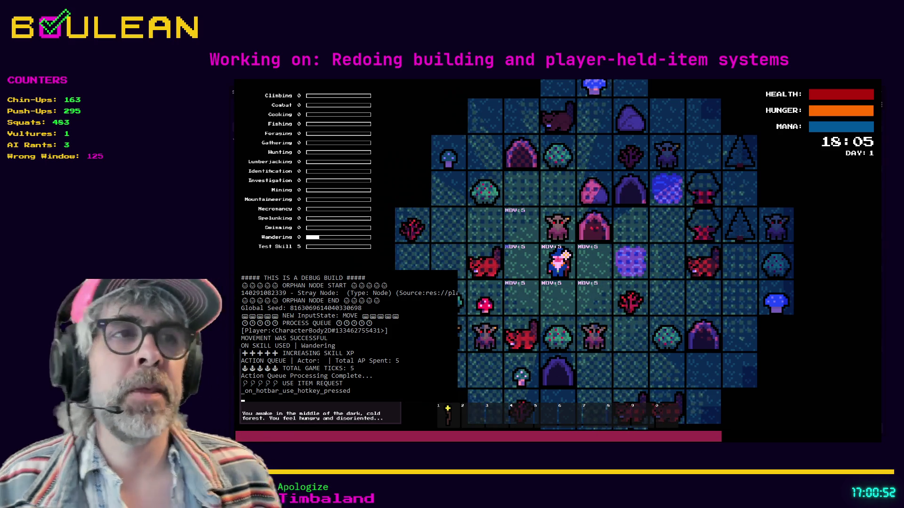
Move the wizard west, stop the game, and put the cursor on line 72 of crafting_manager.gd.
key(Left)
key(Left)
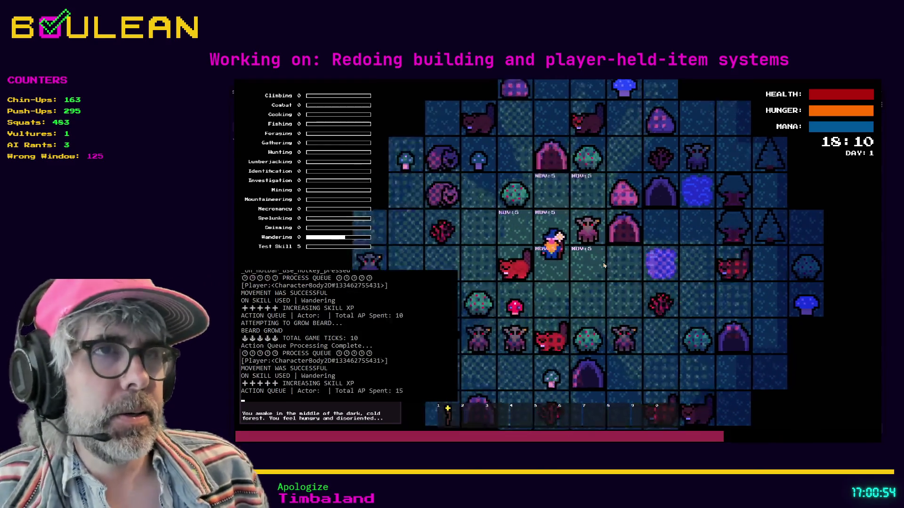
key(F8)
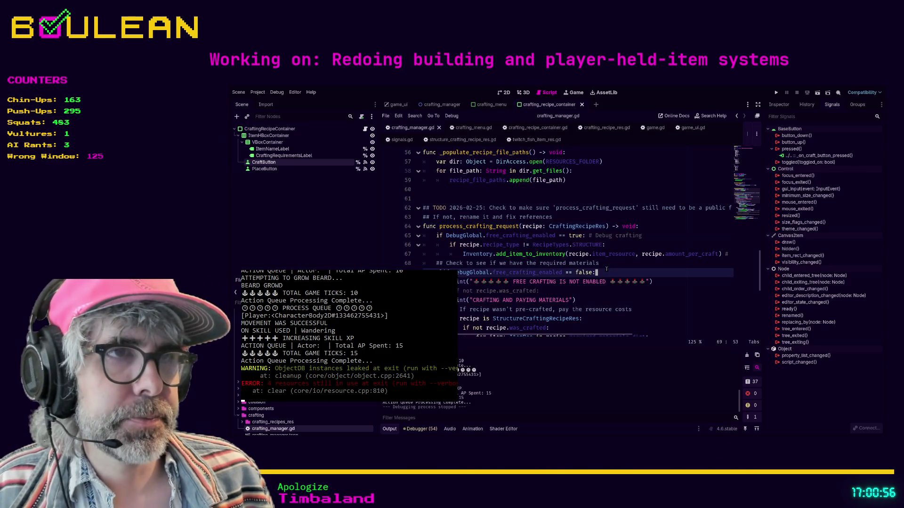
click(655, 297)
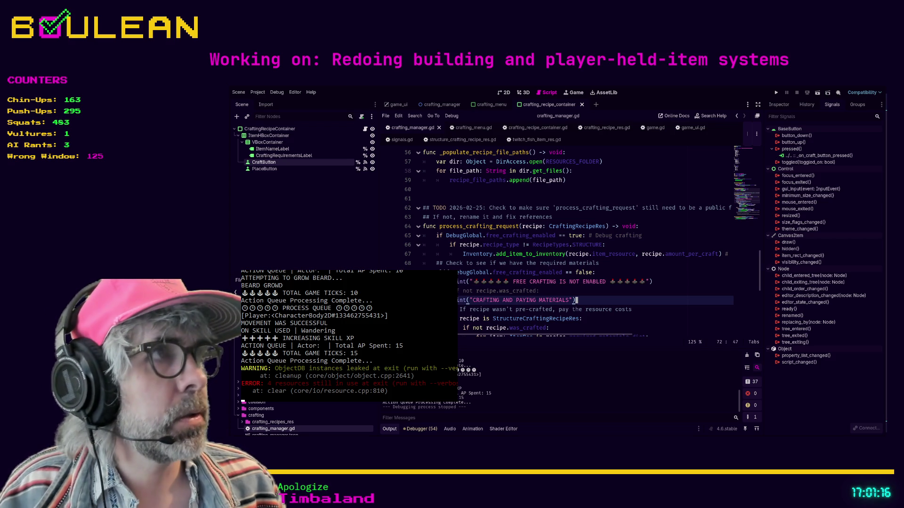
key(alt+Tab)
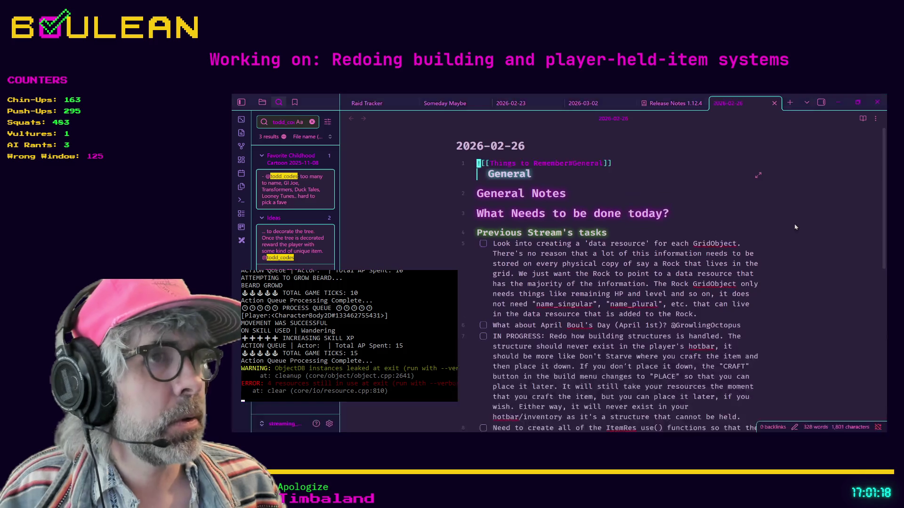
Create today's 2026-03-02 daily note from the command palette.
scroll(572, 331, down, 1)
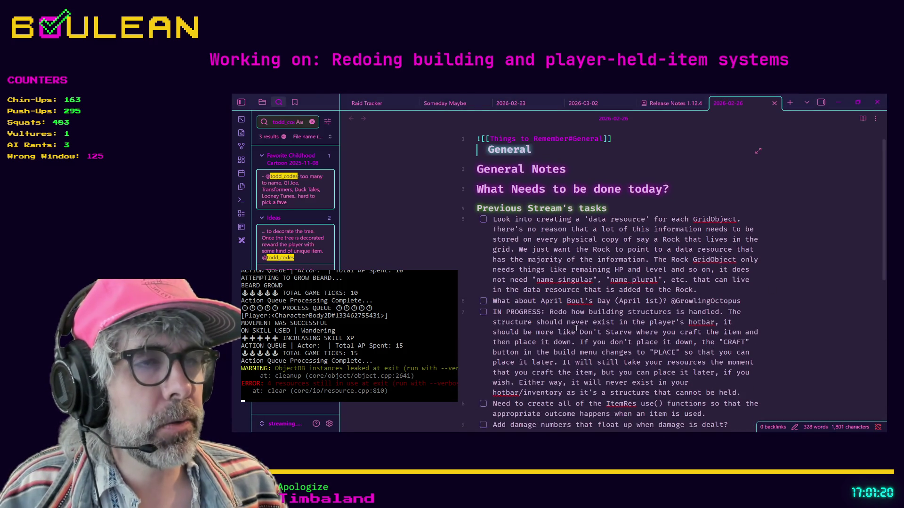
scroll(698, 171, up, 1)
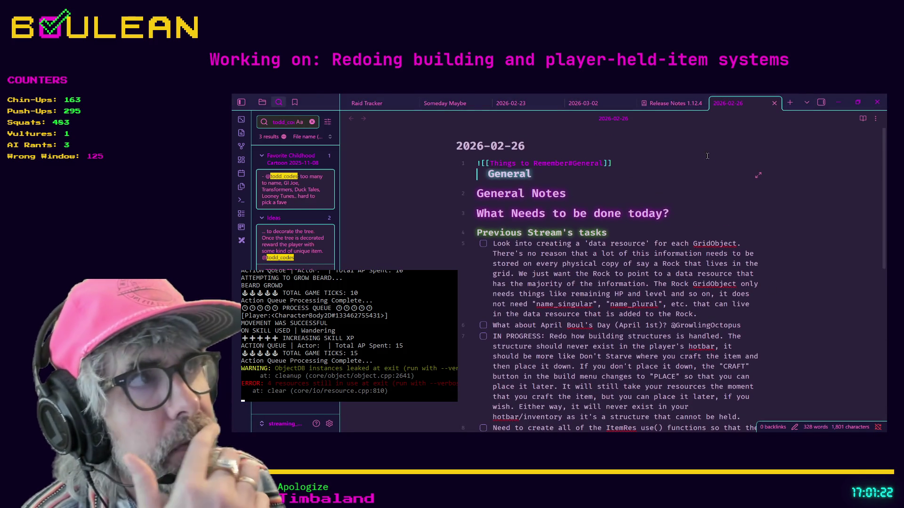
scroll(681, 208, down, 4)
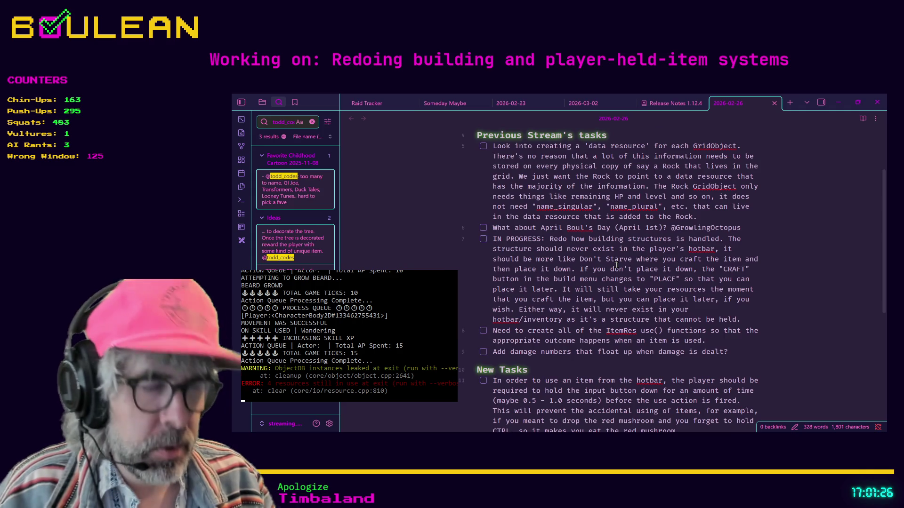
key(ctrl+p)
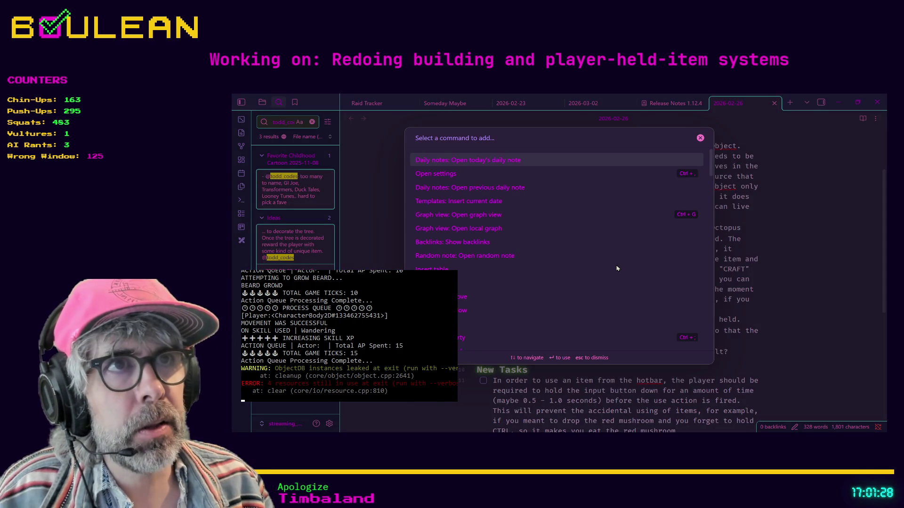
key(Return)
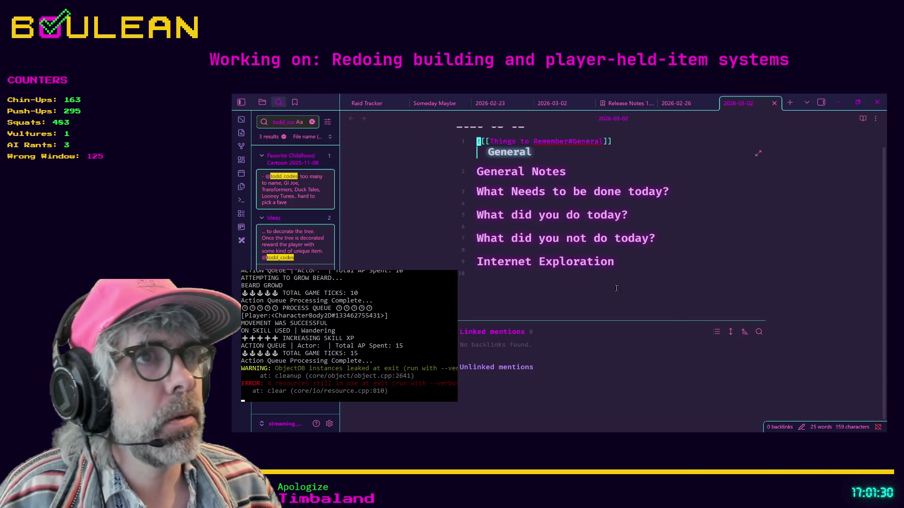
Return to the 2026-02-26 note and read through its Rock paragraph and task list.
scroll(620, 287, up, 1)
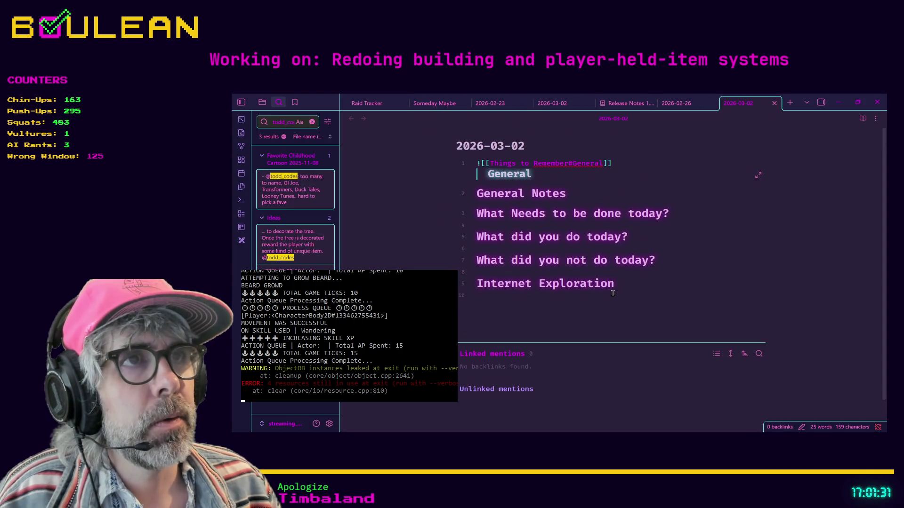
click(681, 104)
scroll(659, 259, up, 1)
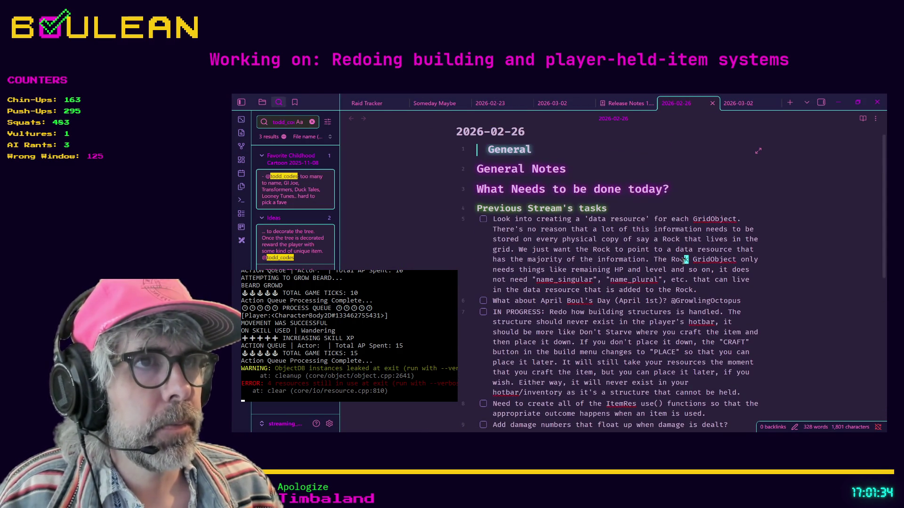
click(684, 260)
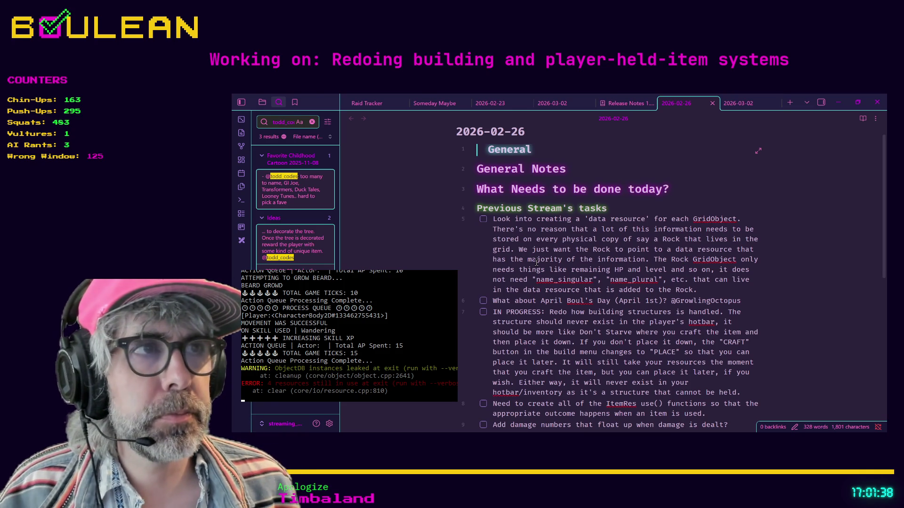
scroll(460, 248, down, 3)
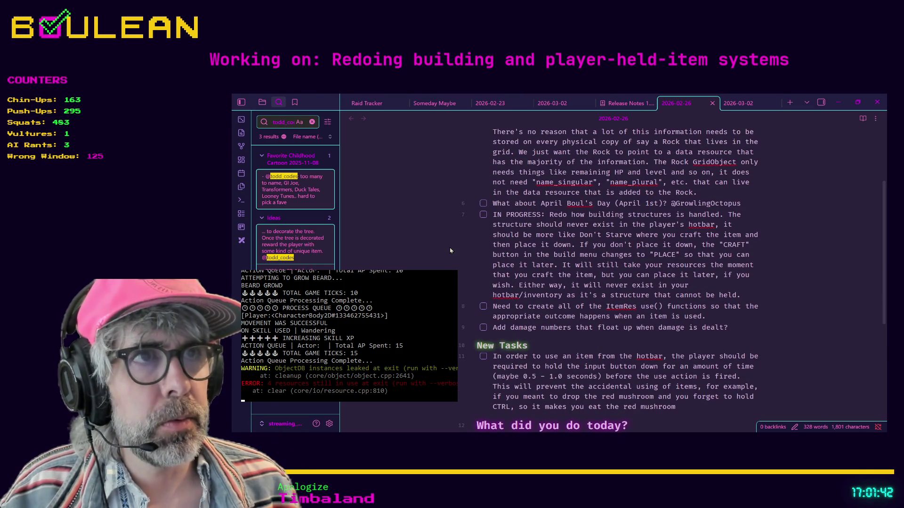
scroll(450, 250, down, 1)
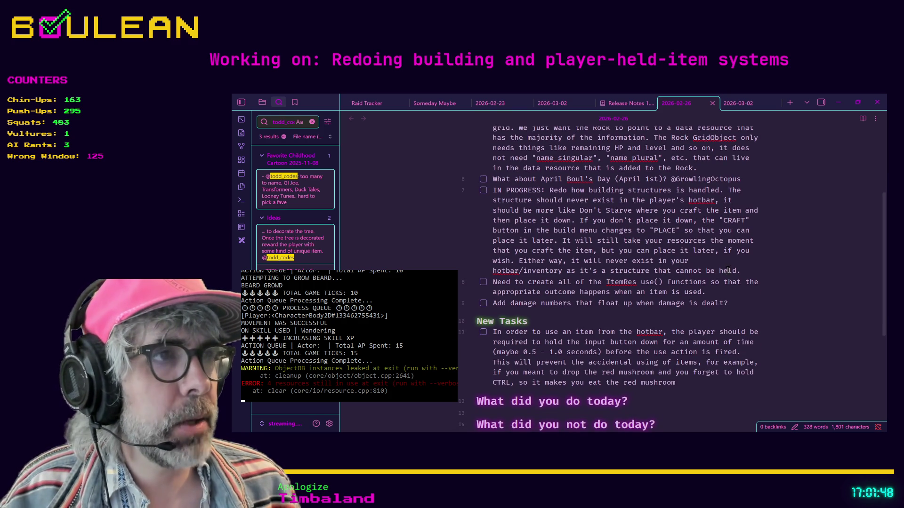
scroll(584, 301, down, 3)
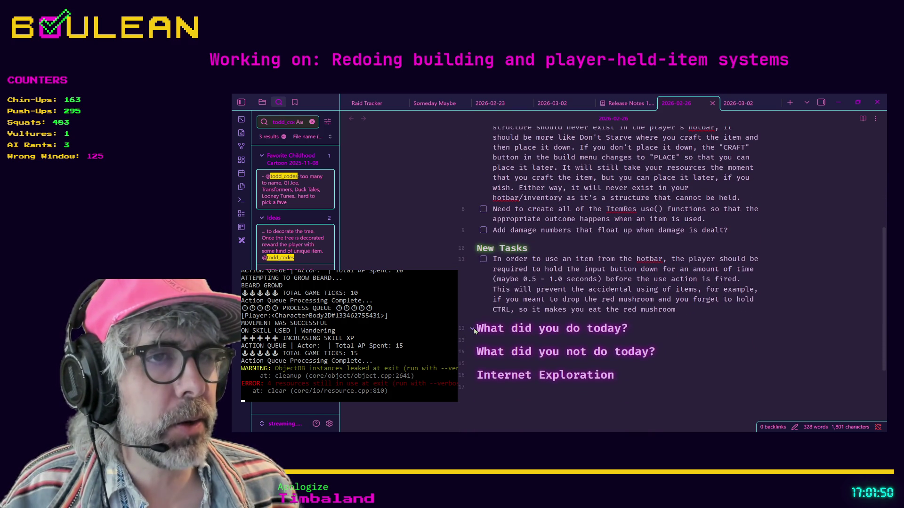
scroll(612, 241, up, 1)
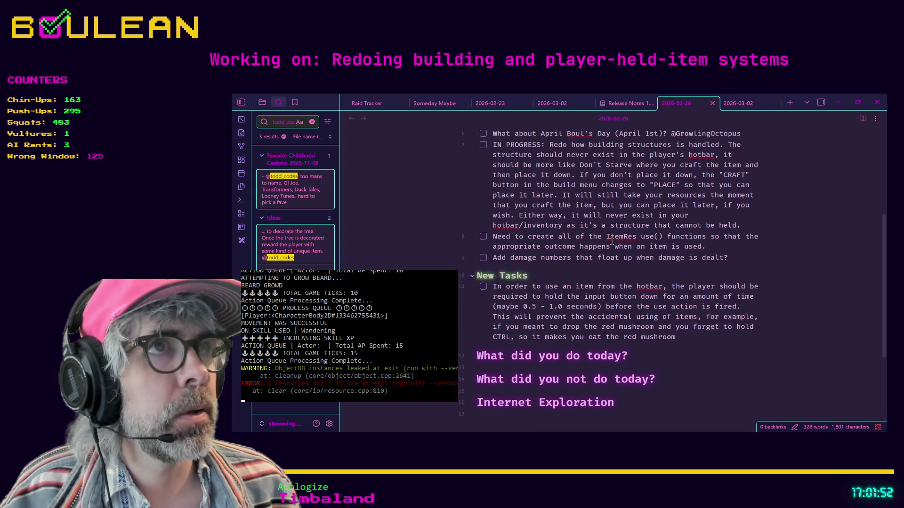
scroll(612, 241, up, 3)
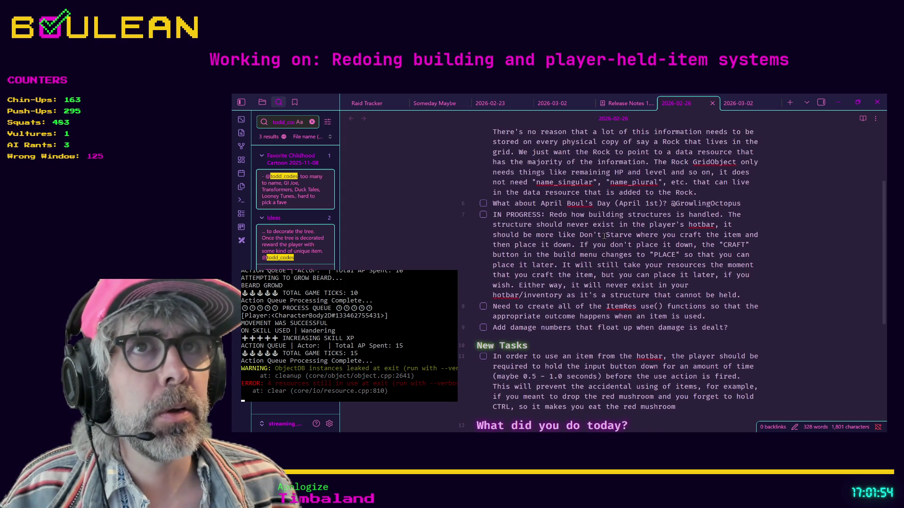
Clear the previous term from the sidebar search field.
click(285, 124)
key(ctrl+a)
key(BackSpace)
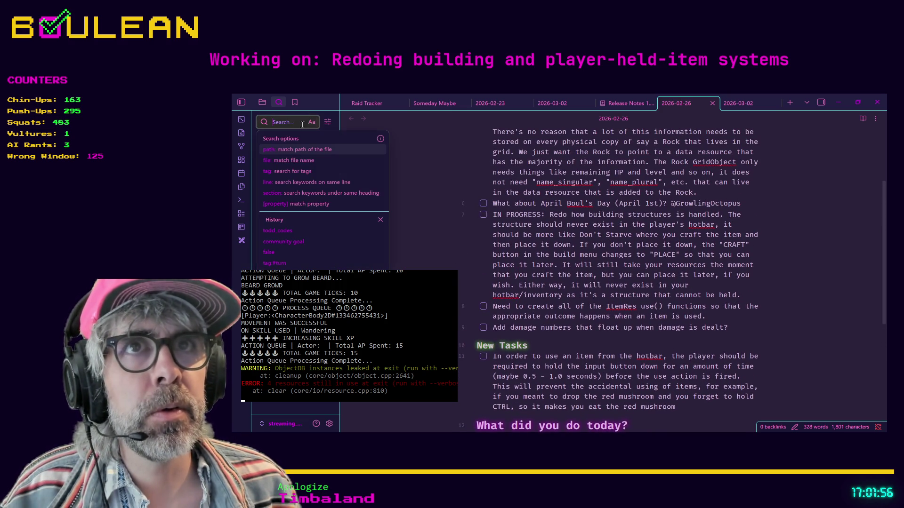
Search the notes for '2026-02-' and flip between the 2026-03-02 and 2026-02-26 notes.
text(2026)
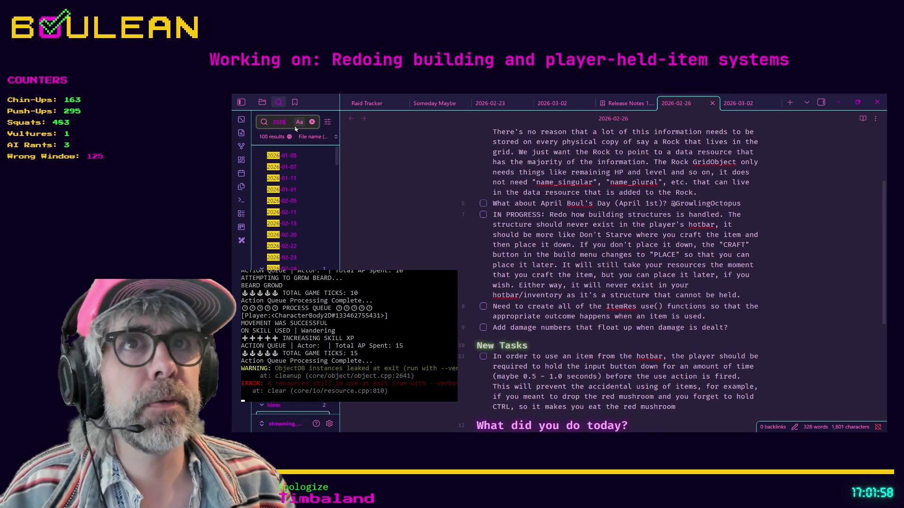
text(-02-)
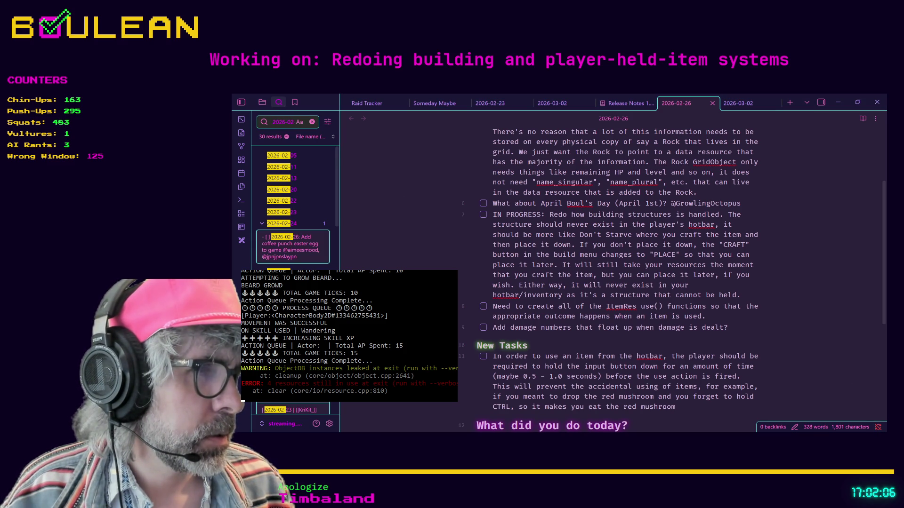
key(alt+Tab)
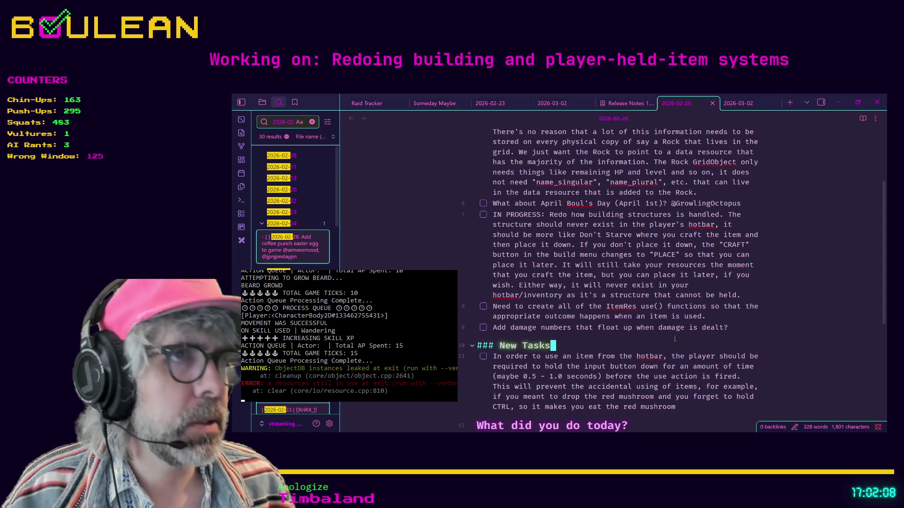
click(732, 112)
click(684, 106)
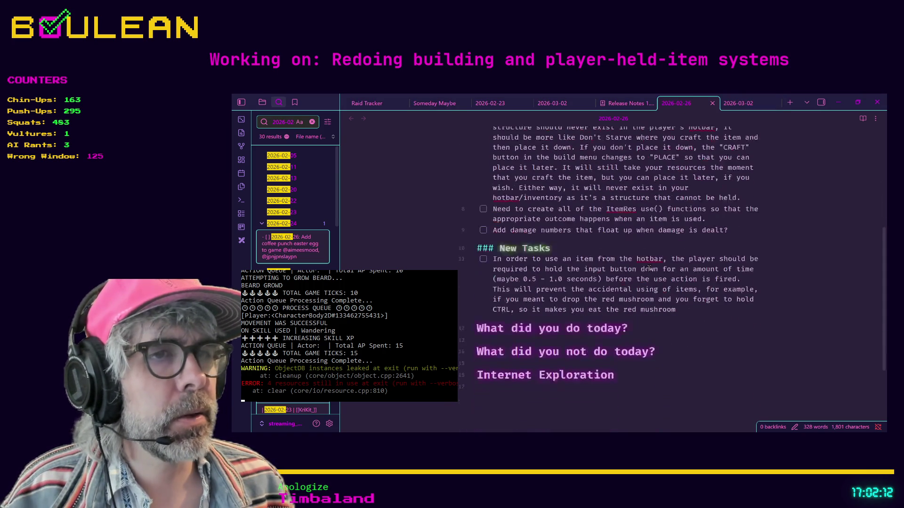
Scroll to the top of the 2026-02-26 note and minimize Obsidian.
scroll(603, 307, up, 2)
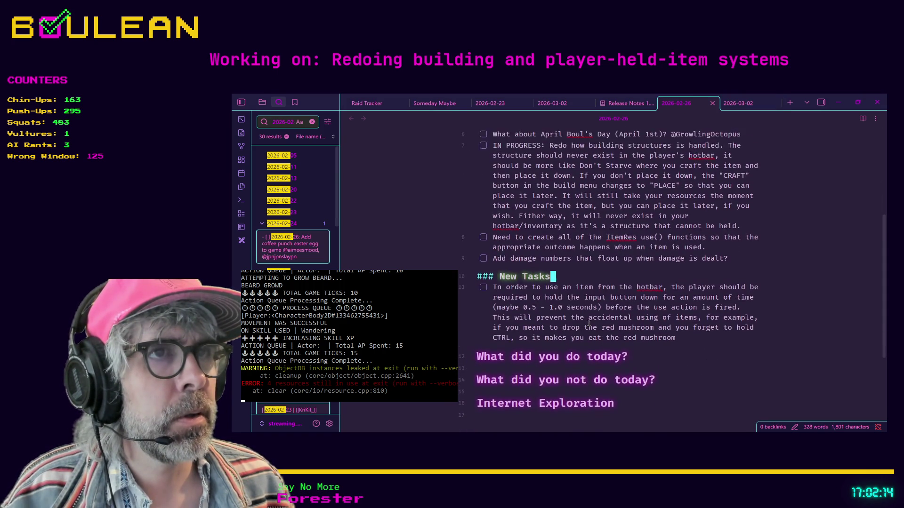
scroll(603, 307, up, 3)
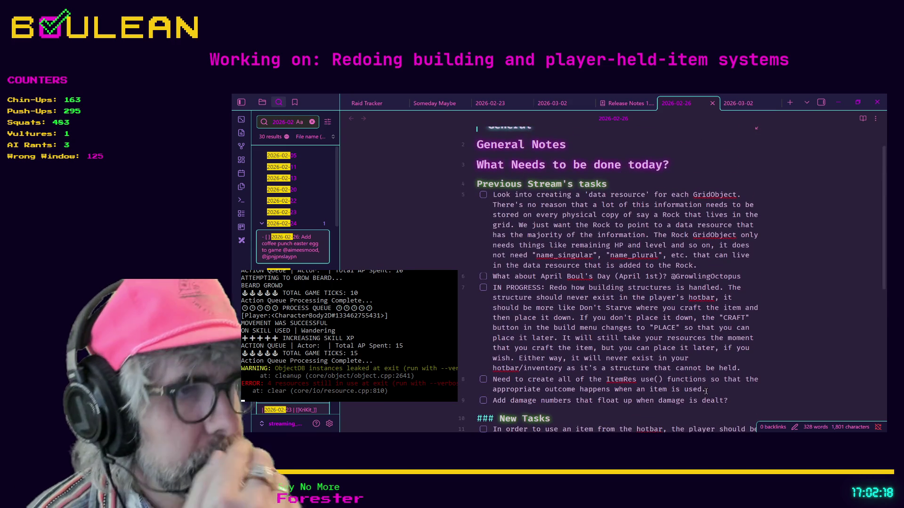
click(840, 102)
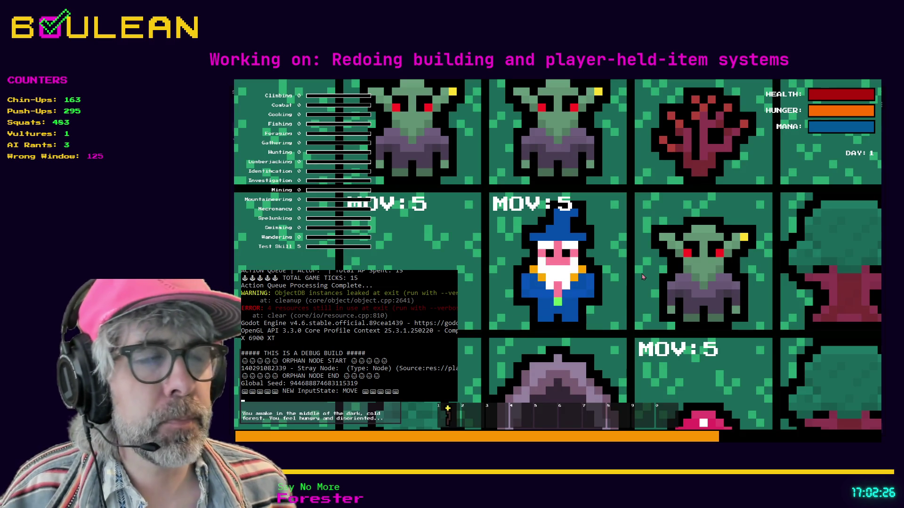
Zoom out and check the crafting recipes list.
scroll(490, 381, down, 3)
key(c)
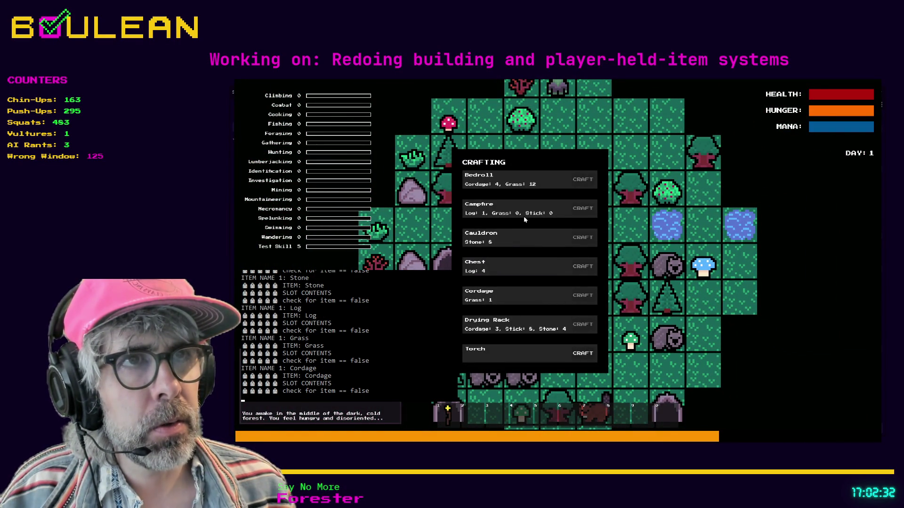
key(c)
Kill the adjacent goblin and destroy the gravestone beside the wizard.
click(584, 246)
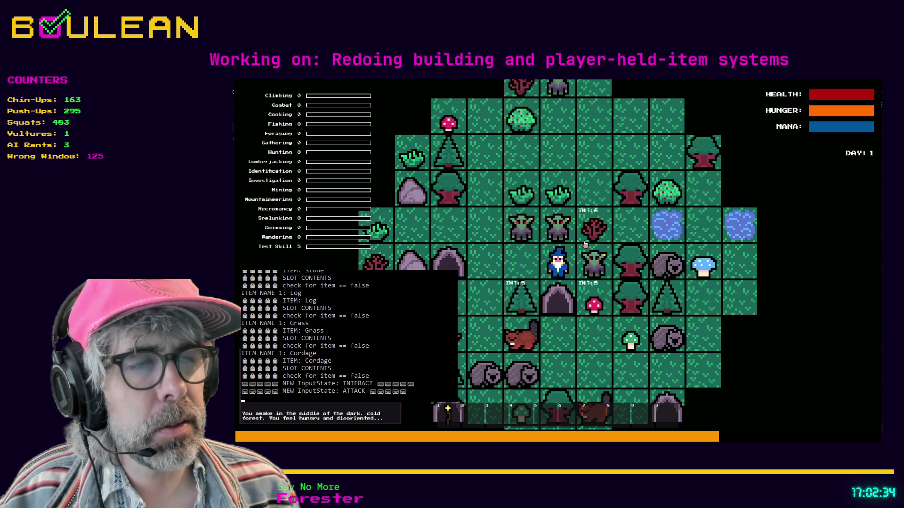
click(585, 244)
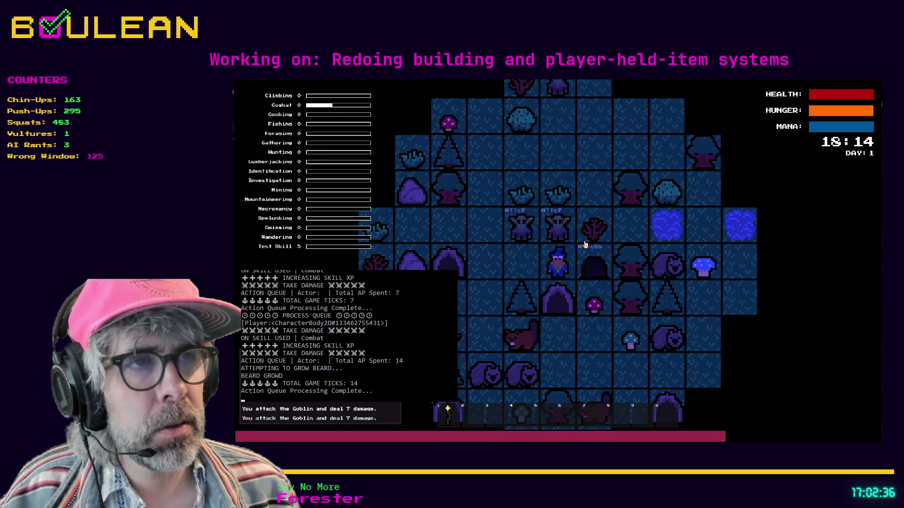
click(585, 245)
click(585, 245)
click(585, 245)
click(584, 245)
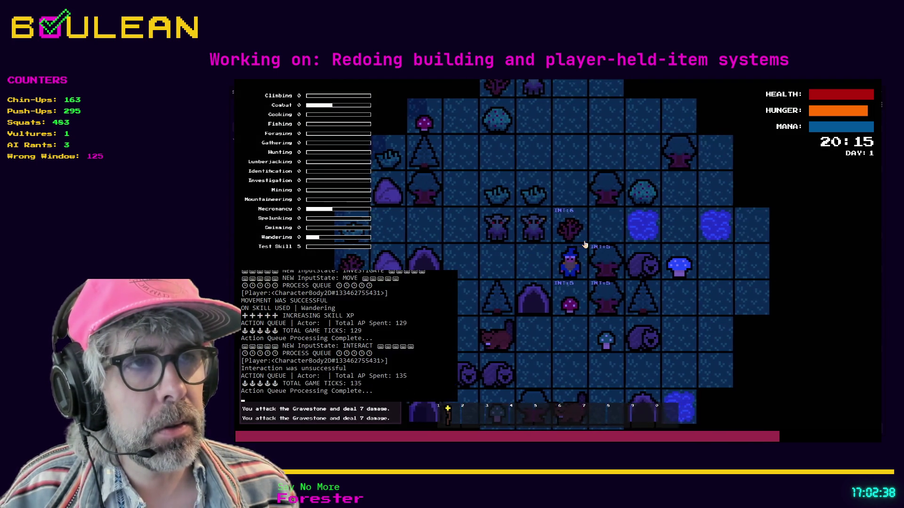
Gather sticks from the sapling and tree, then chop the tree for a log.
click(585, 245)
click(585, 244)
click(585, 244)
click(585, 245)
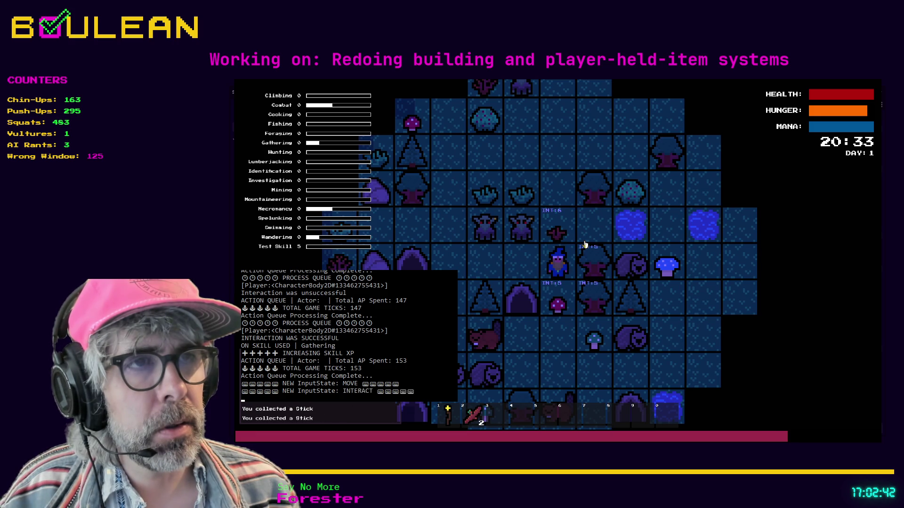
click(585, 244)
click(585, 244)
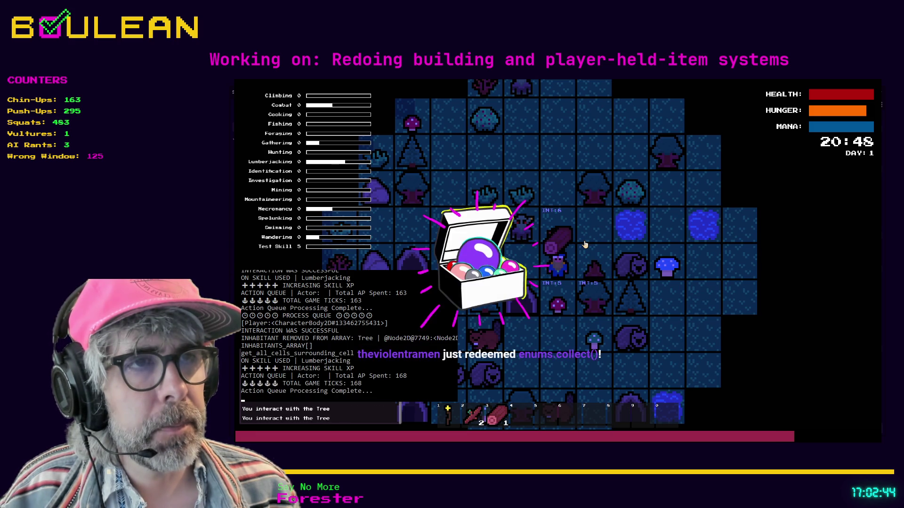
Move up two tiles and collect grass from the tuft on the left.
key(Up)
key(Up)
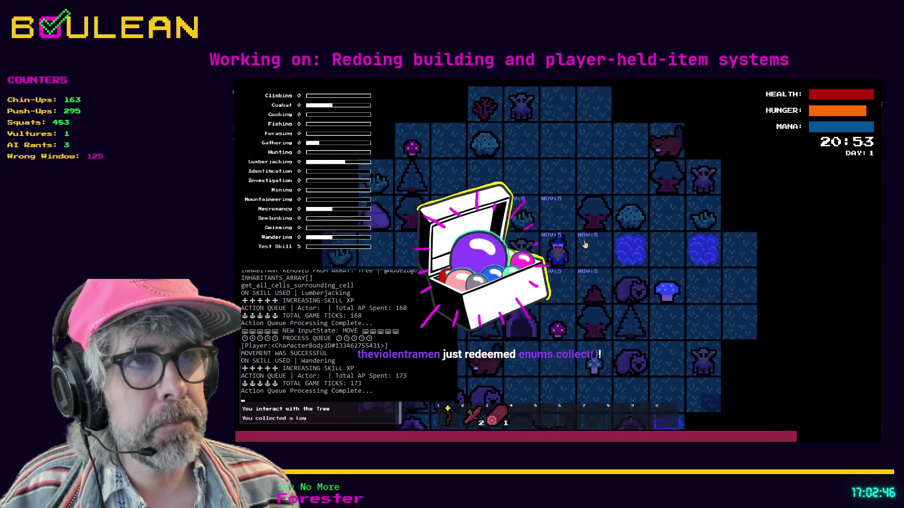
key(e)
key(Left)
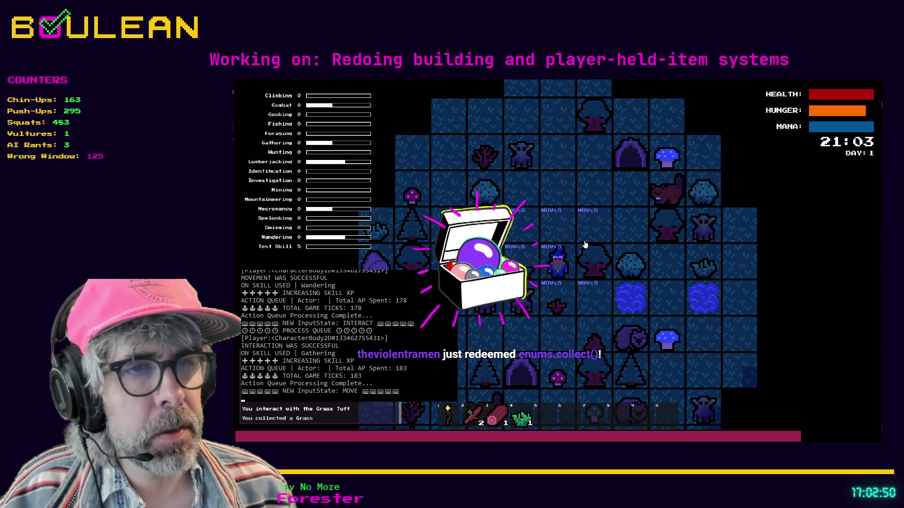
Craft a Campfire from the gathered sticks, log and grass.
key(c)
click(574, 237)
key(Escape)
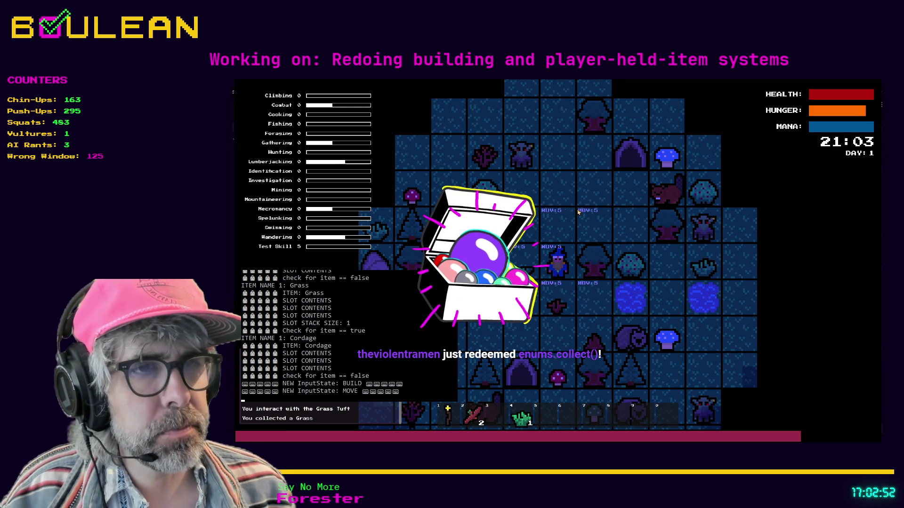
Place the crafted Campfire on the tile directly above the wizard.
key(c)
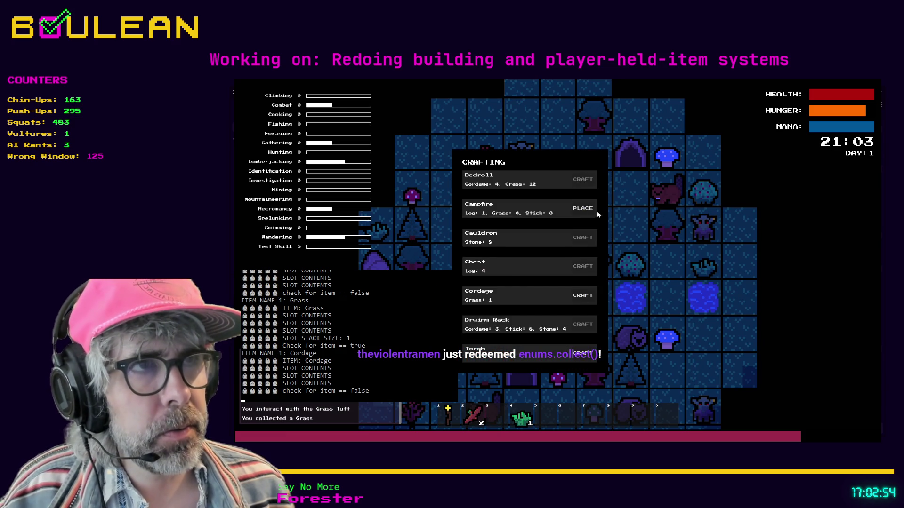
click(582, 208)
key(Up)
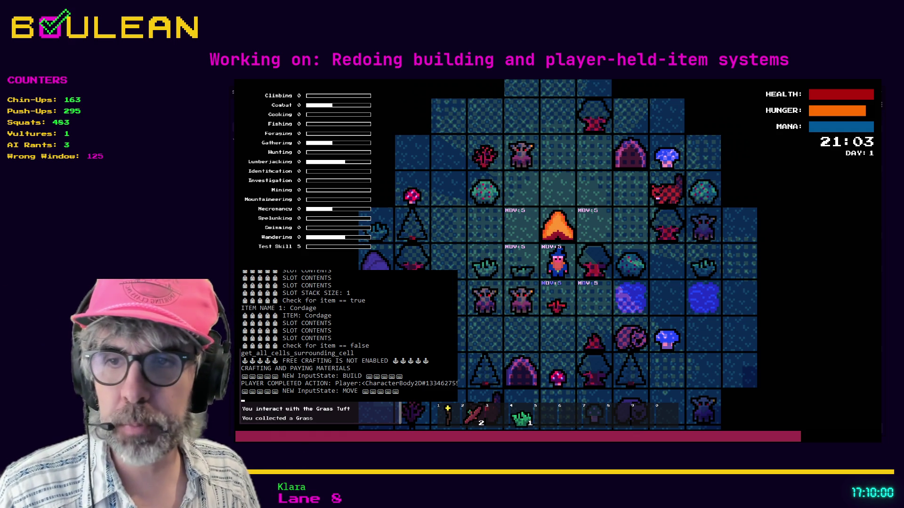
Stop the test run with F8 and return to the script editor.
key(F8)
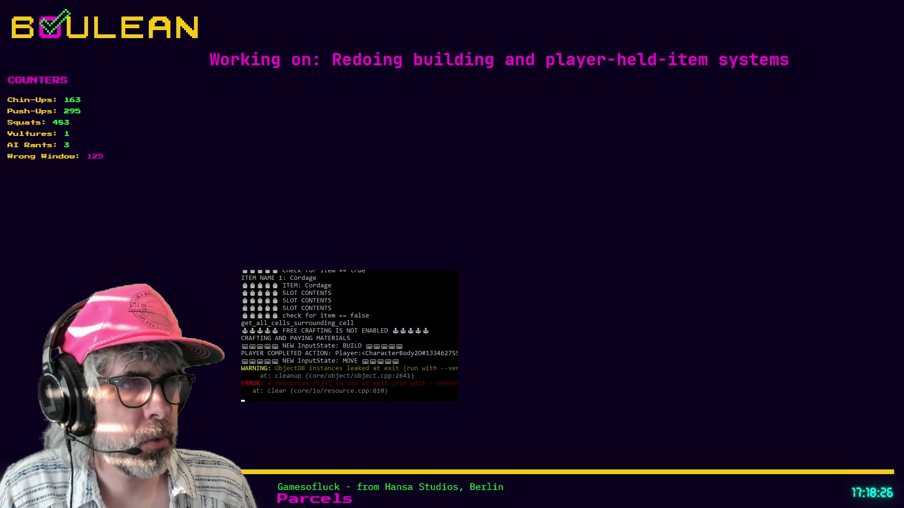
Switch from the Godot console over to the web browser.
key(alt+Tab)
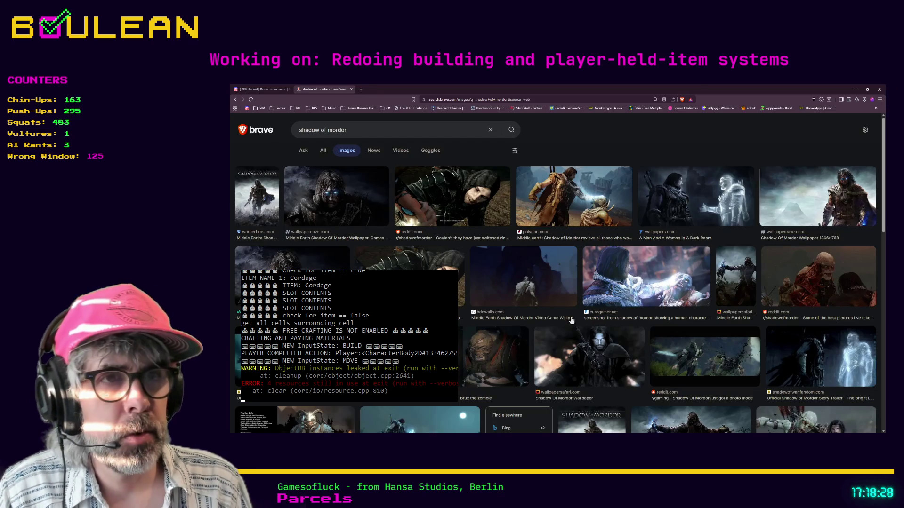
Search the web for 'dungeon siege 2' and open its Steam store page.
key(ctrl+t)
text(dungeon siege)
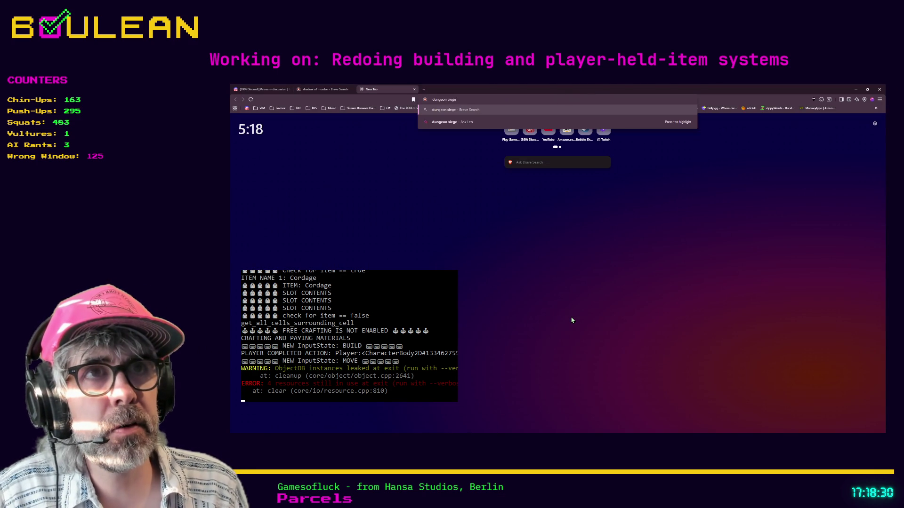
text( 2)
key(Return)
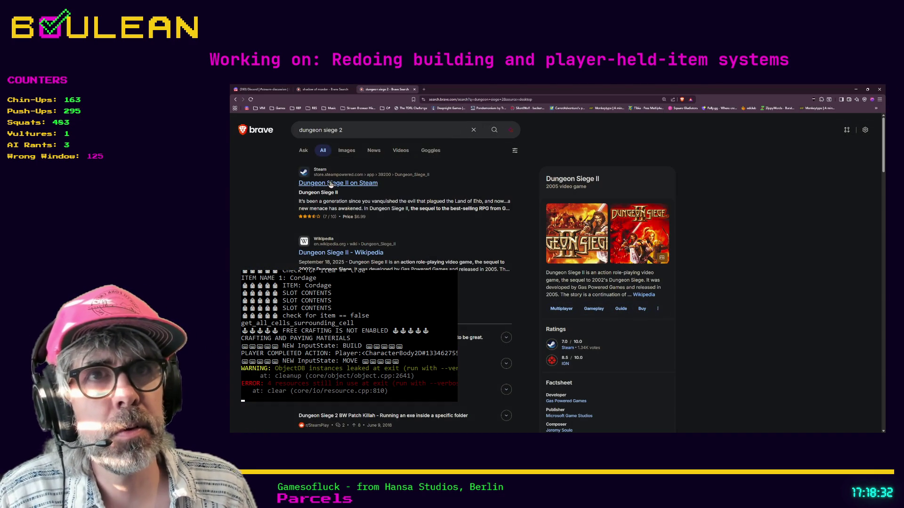
click(327, 183)
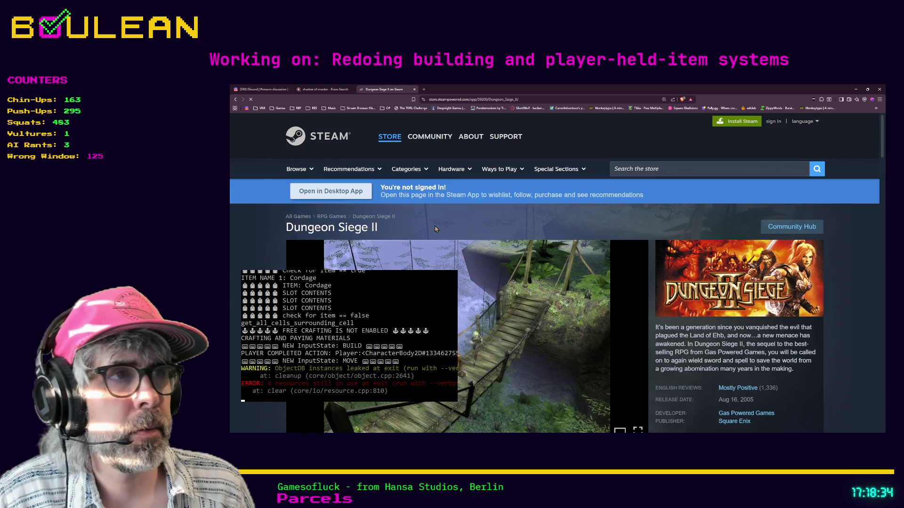
View all three Dungeon Siege II screenshots enlarged, then minimize the browser.
scroll(435, 227, down, 2)
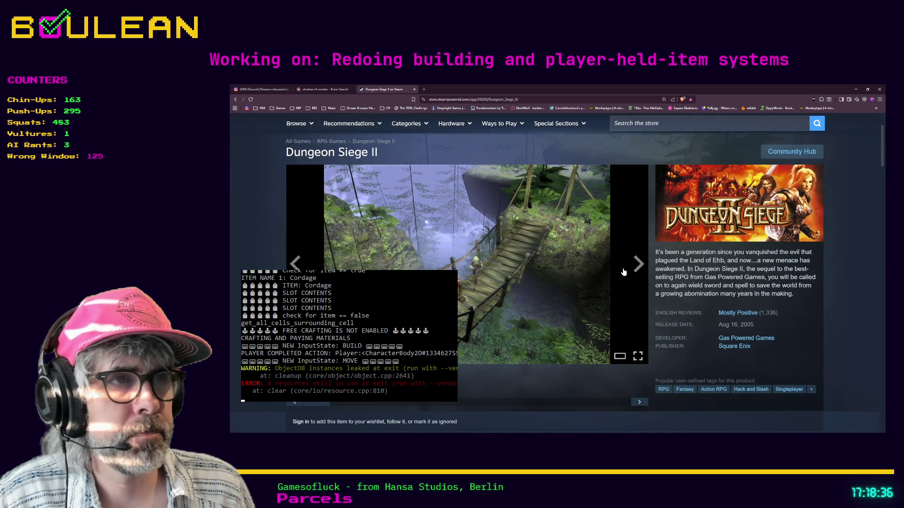
click(526, 274)
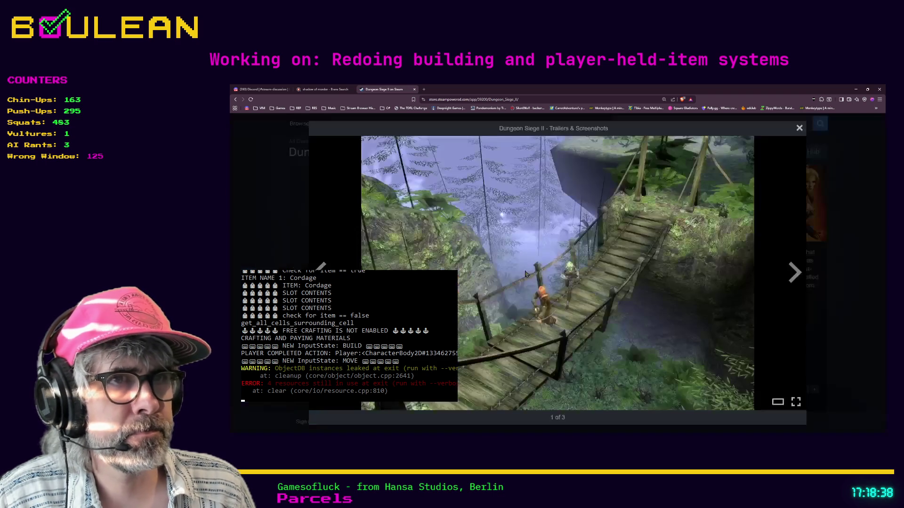
click(794, 273)
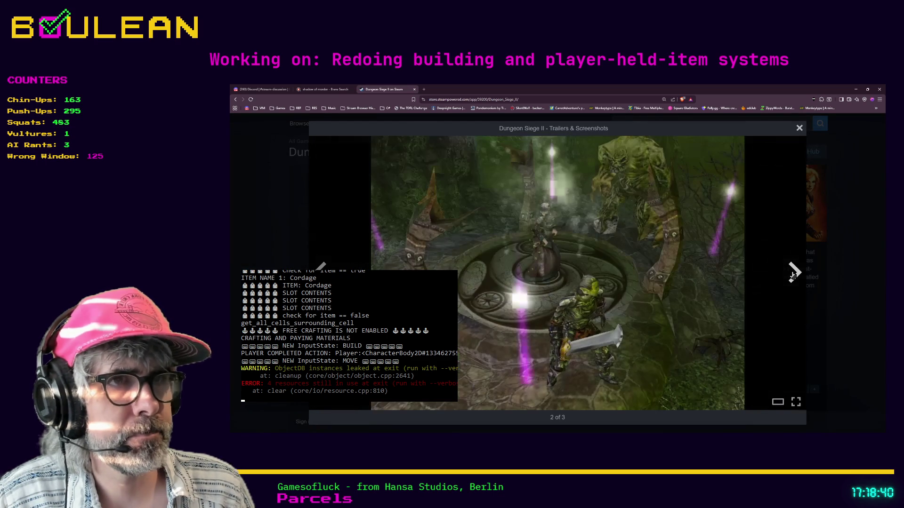
click(793, 273)
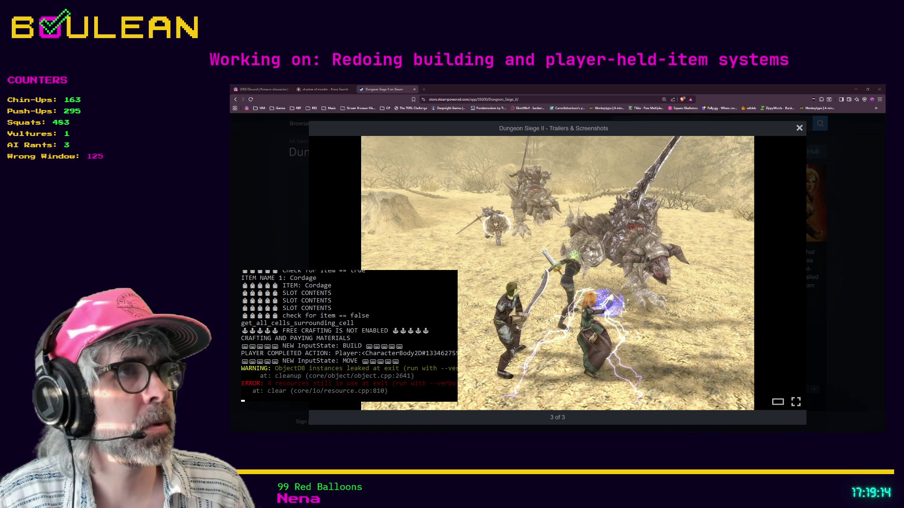
click(856, 91)
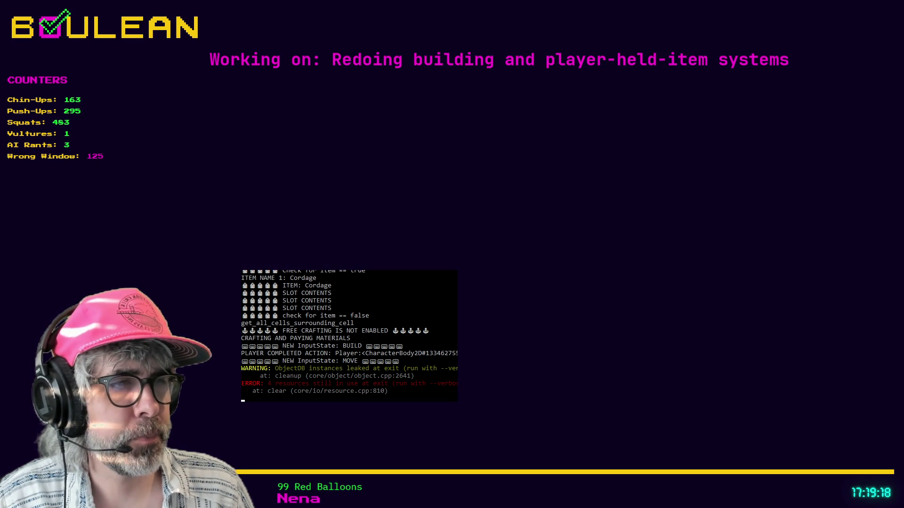
Bring the Godot script editor with crafting_manager.gd back to the front.
click(633, 300)
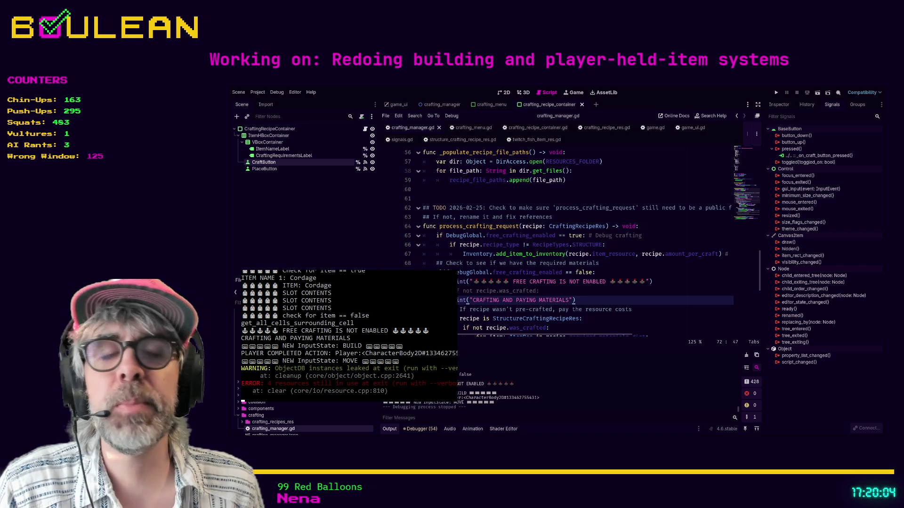
Delete the stray 'if not recipe.was_crafted:' line 71 and save crafting_manager.gd.
click(591, 291)
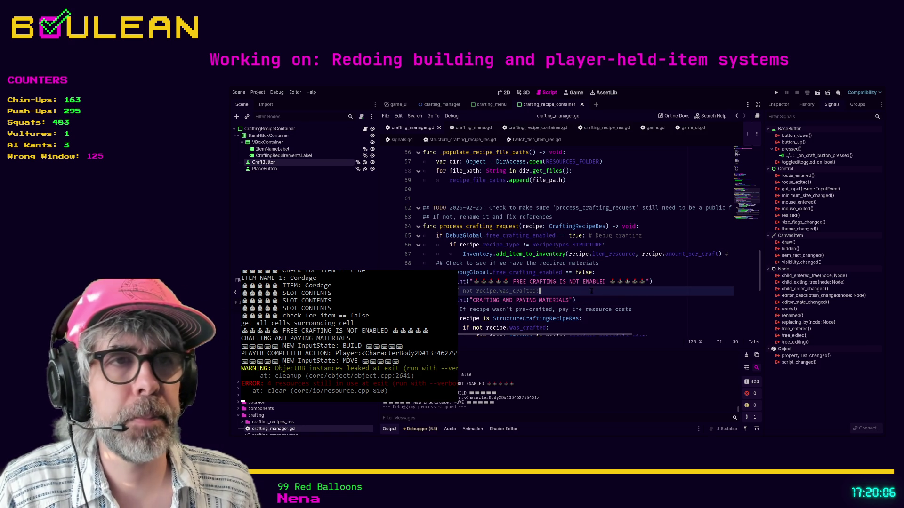
key(ctrl+shift+k)
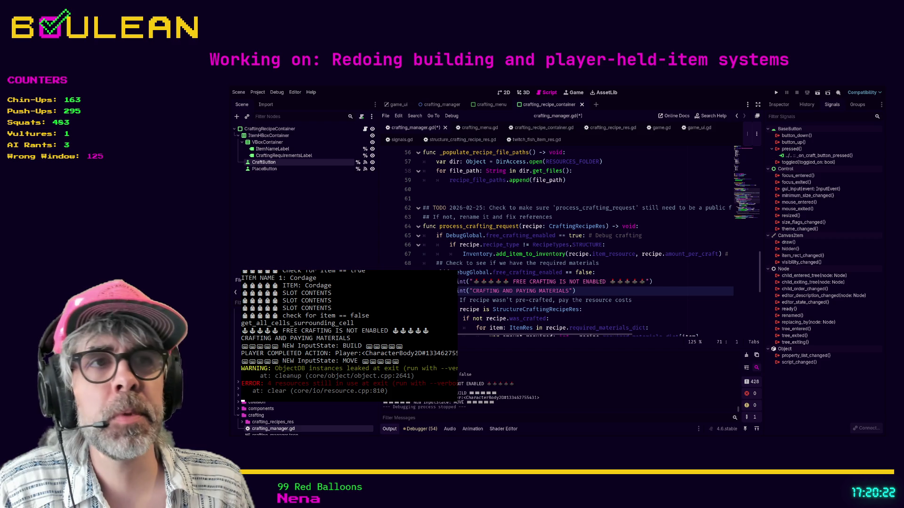
click(471, 199)
key(ctrl+s)
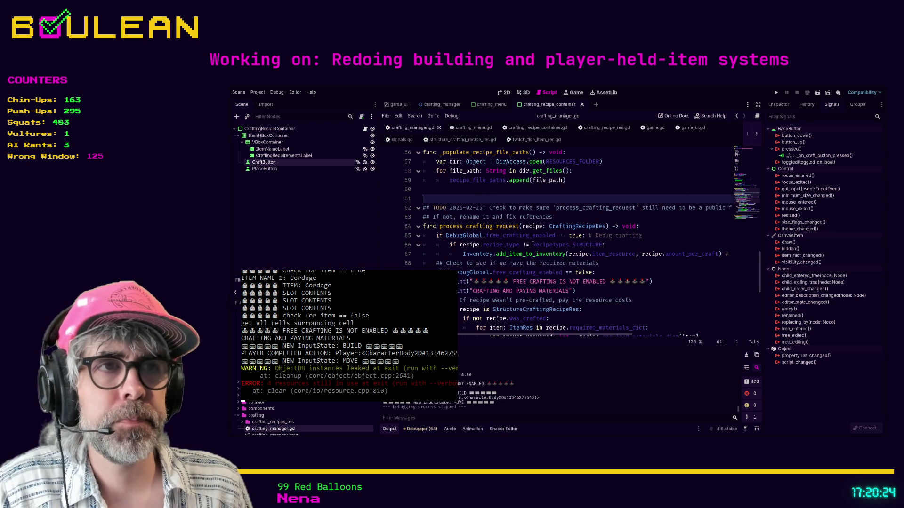
scroll(570, 265, down, 1)
click(583, 282)
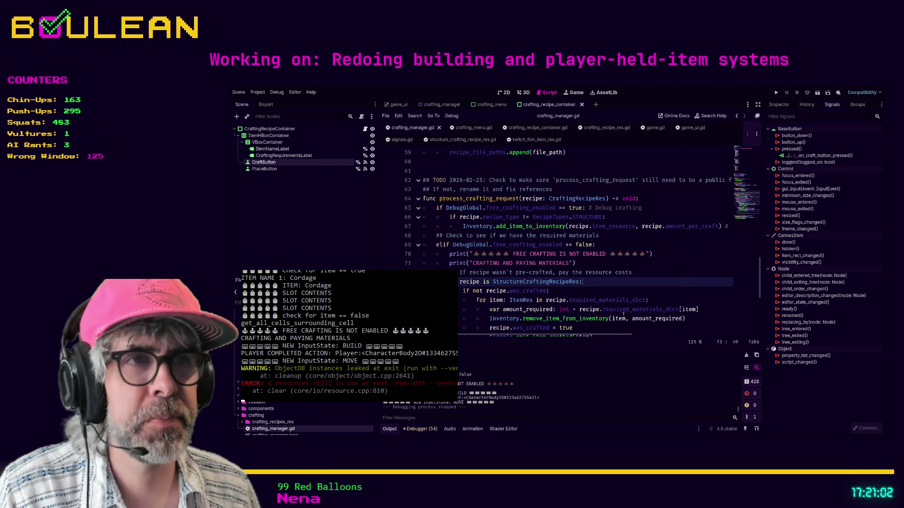
click(573, 290)
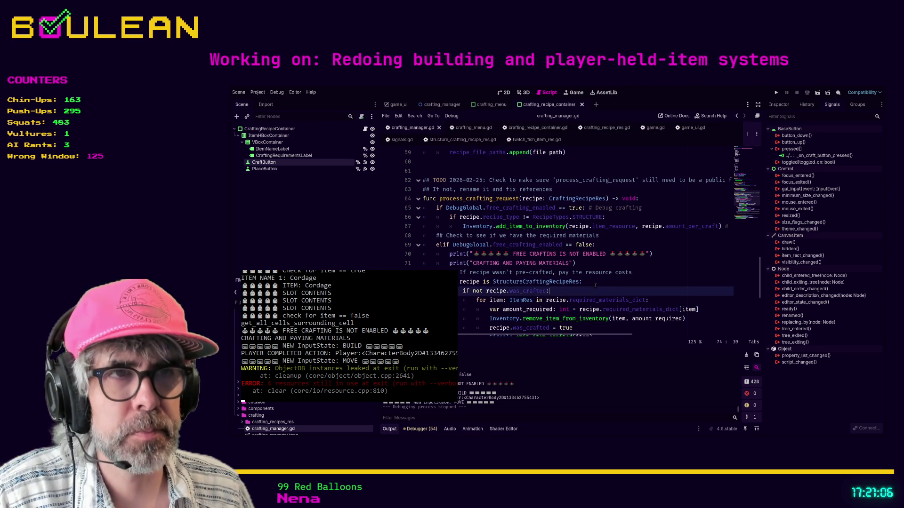
scroll(595, 286, down, 1)
click(614, 310)
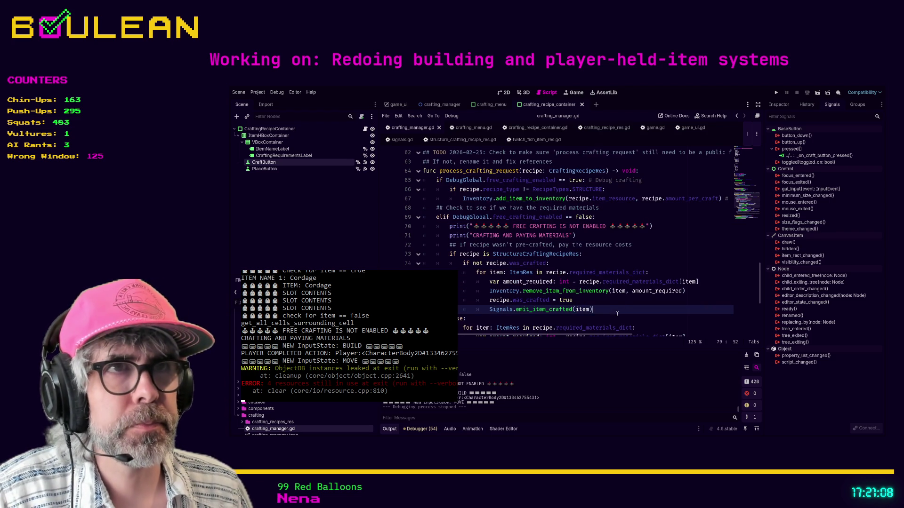
scroll(621, 304, down, 1)
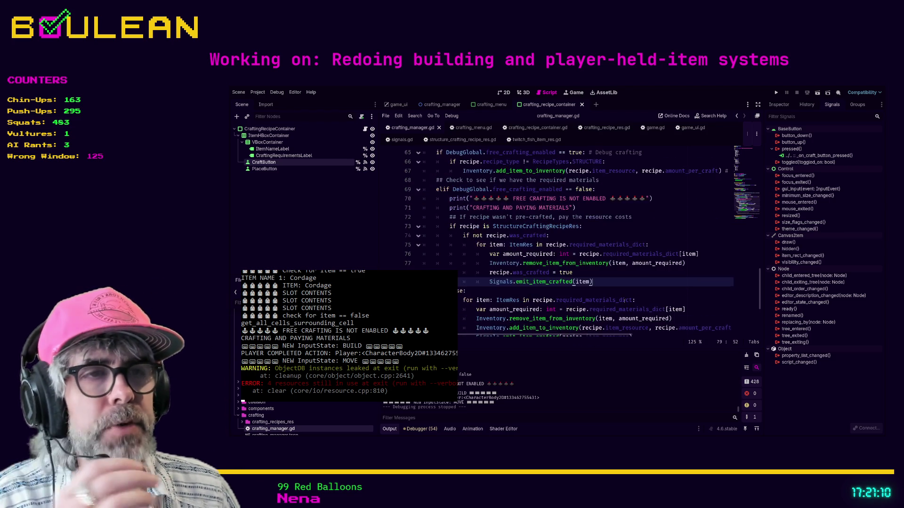
scroll(569, 243, down, 2)
scroll(568, 243, up, 2)
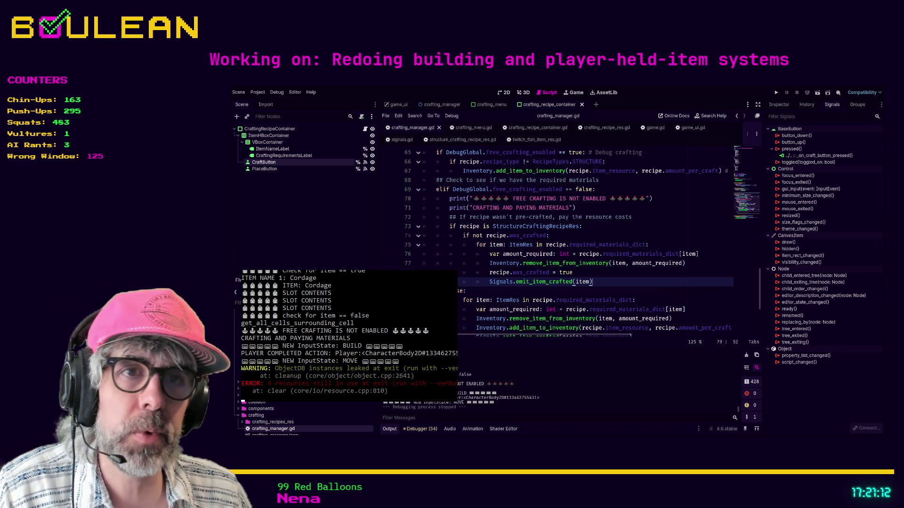
scroll(282, 419, down, 5)
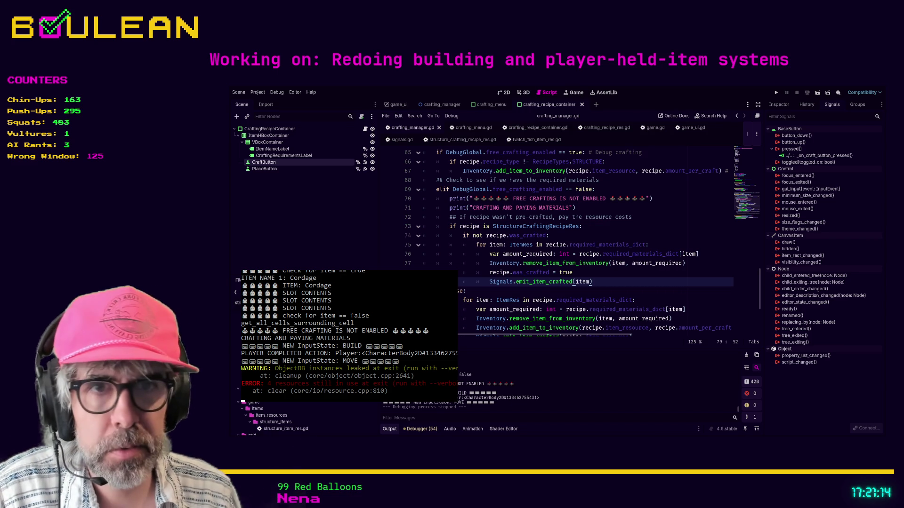
scroll(273, 419, down, 3)
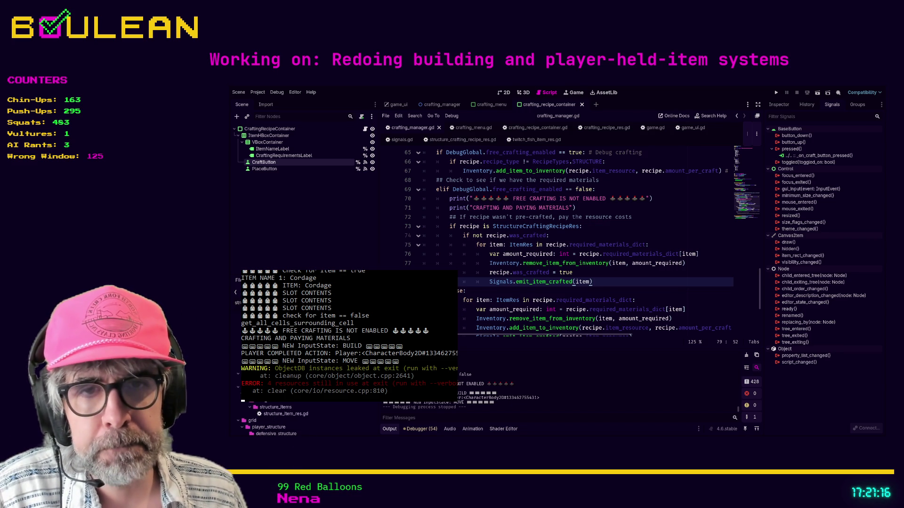
scroll(273, 419, down, 3)
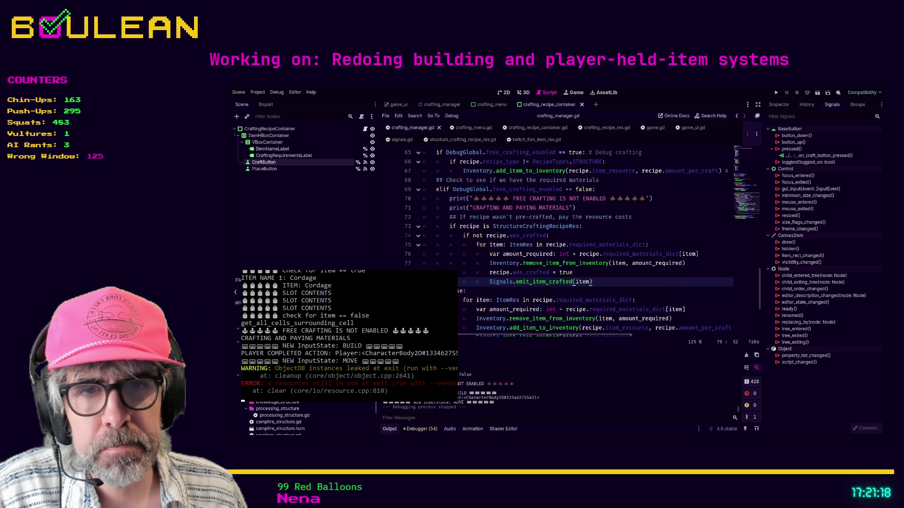
scroll(278, 419, down, 2)
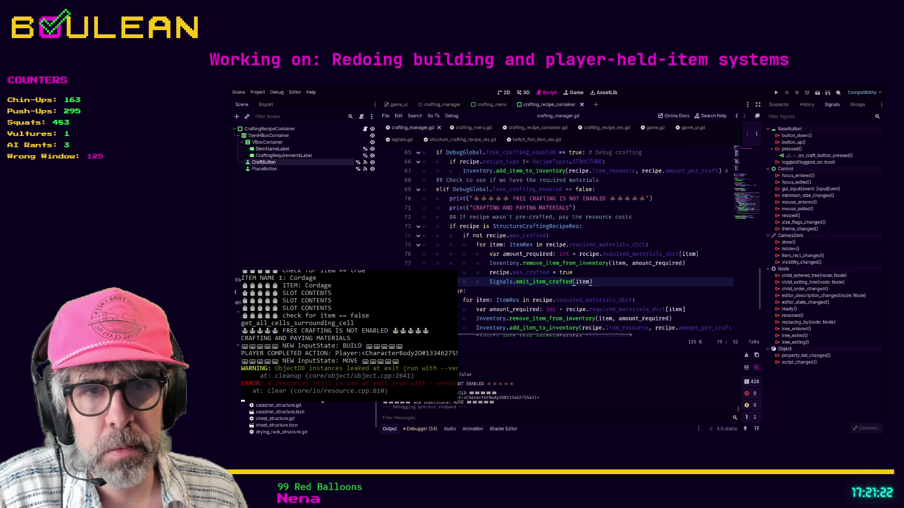
scroll(323, 402, down, 2)
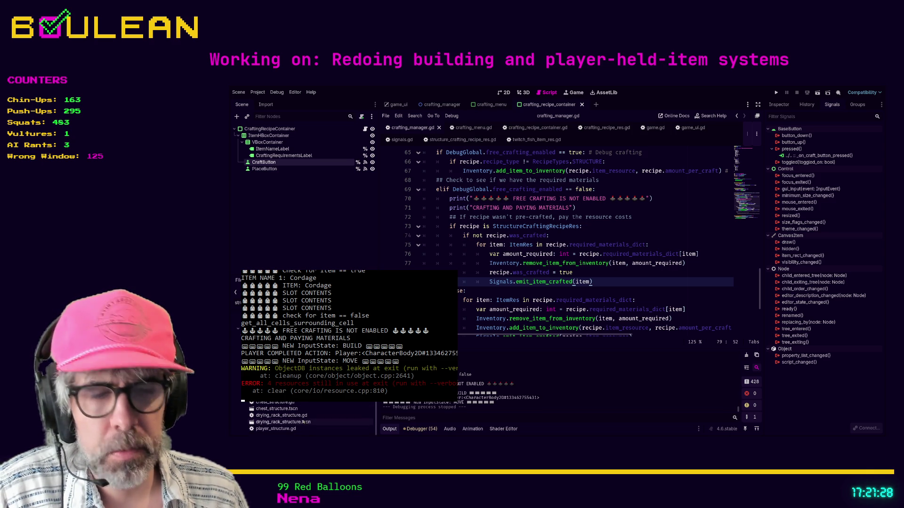
scroll(303, 422, up, 5)
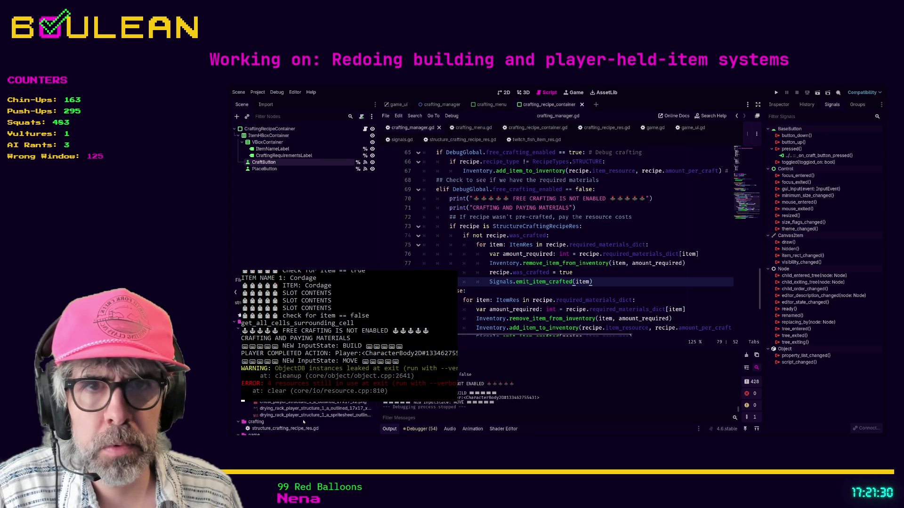
scroll(305, 419, down, 3)
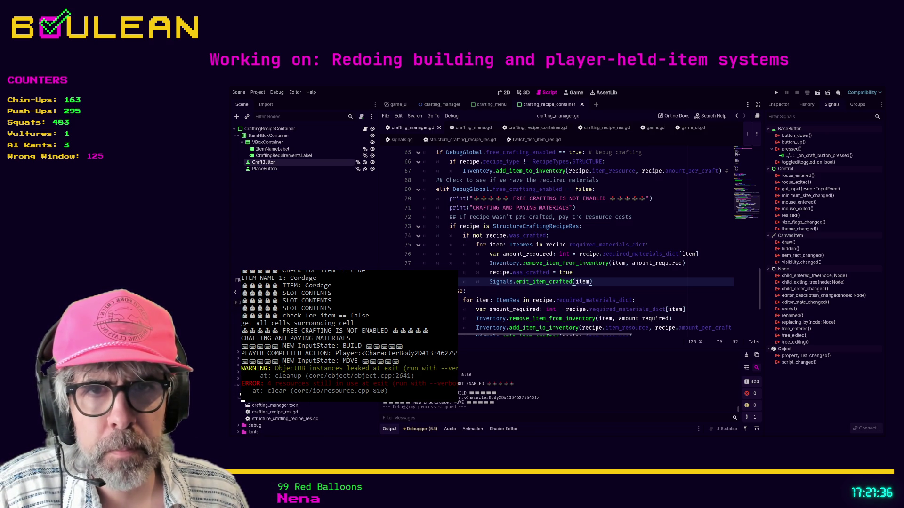
scroll(283, 417, up, 1)
scroll(283, 417, up, 2)
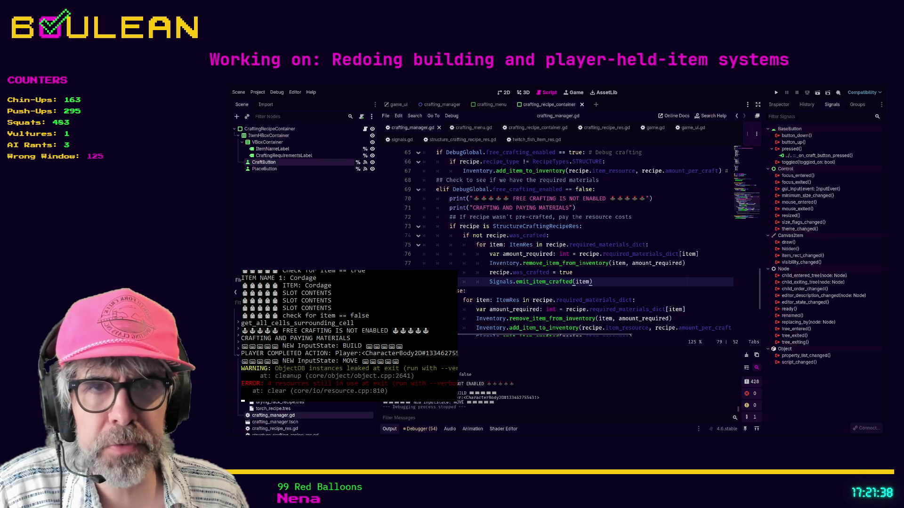
Show cauldron_recipe.tres in the Inspector: linked to Cauldron, 10 AP to craft, durability 100.
click(278, 402)
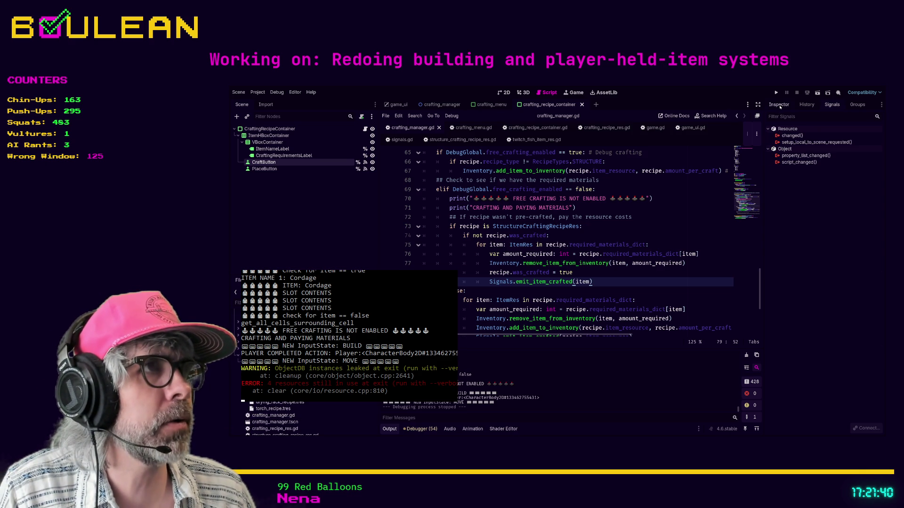
click(779, 105)
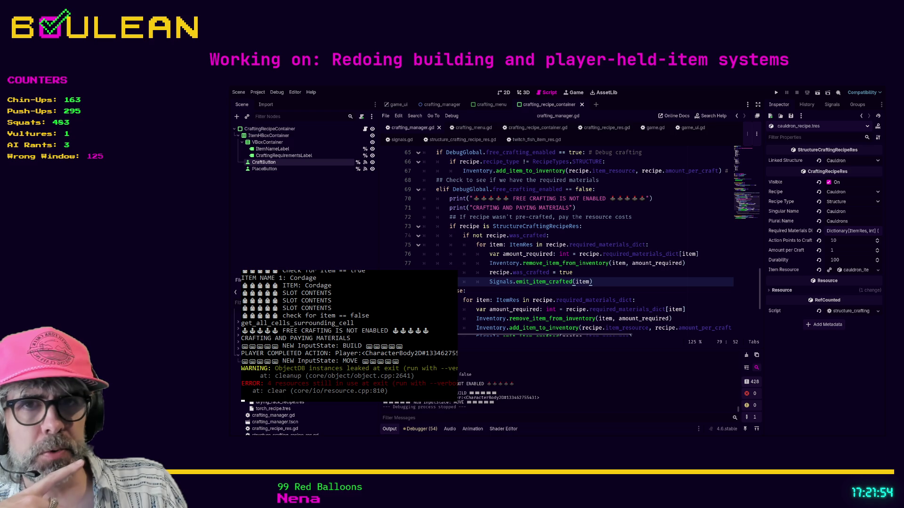
scroll(280, 419, down, 1)
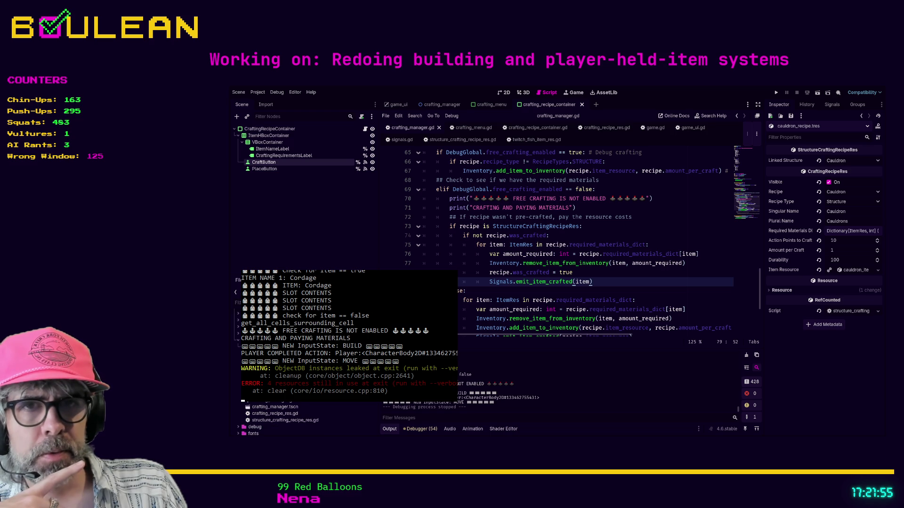
double_click(309, 420)
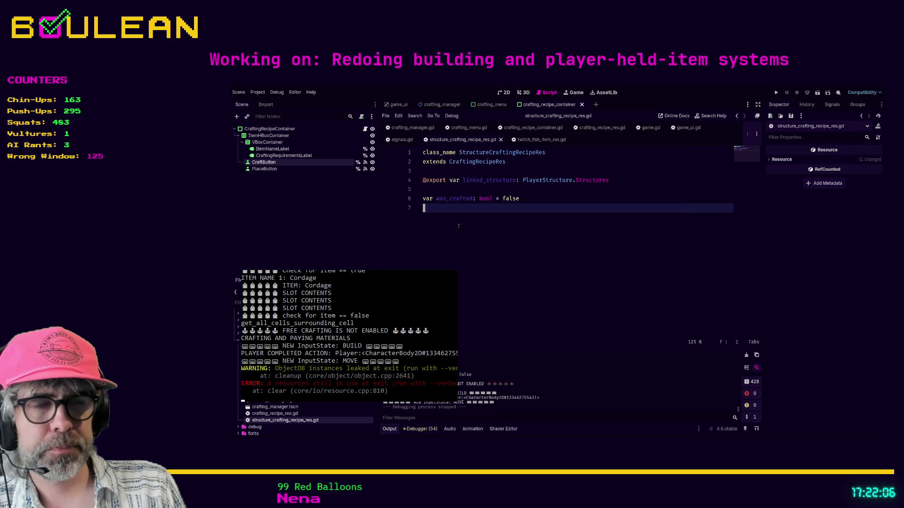
key(Up)
key(Up)
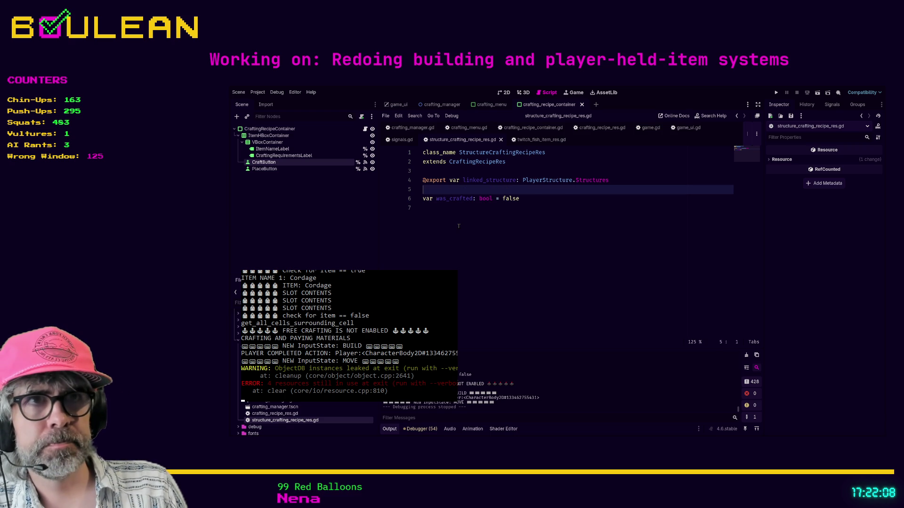
key(Up)
key(ctrl+shift+Return)
text(@e)
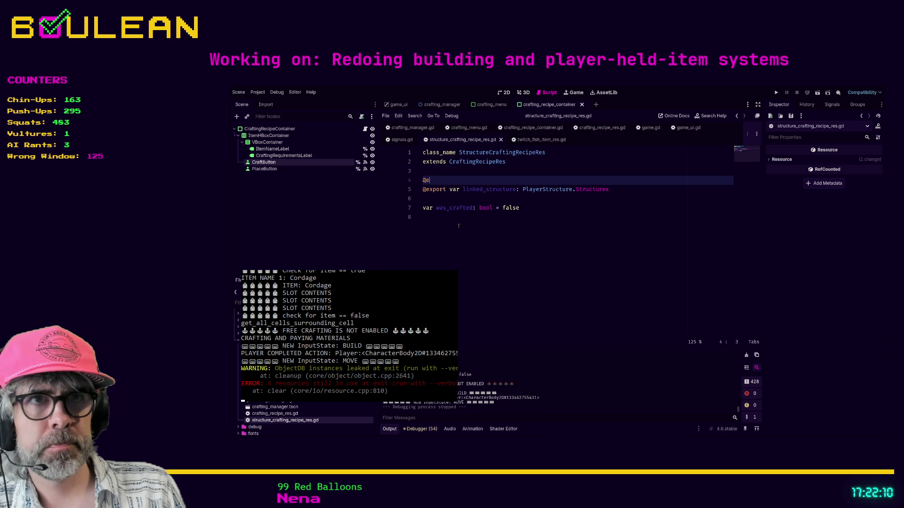
text(xport var )
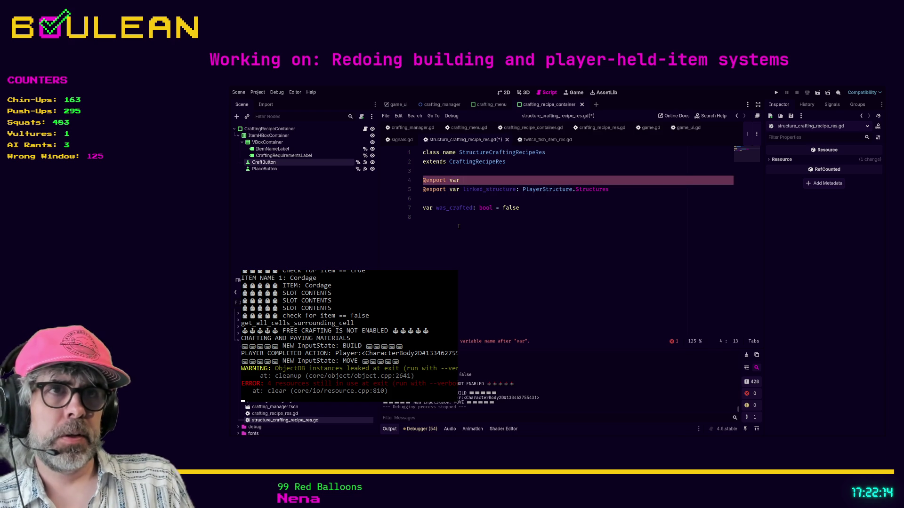
text(b)
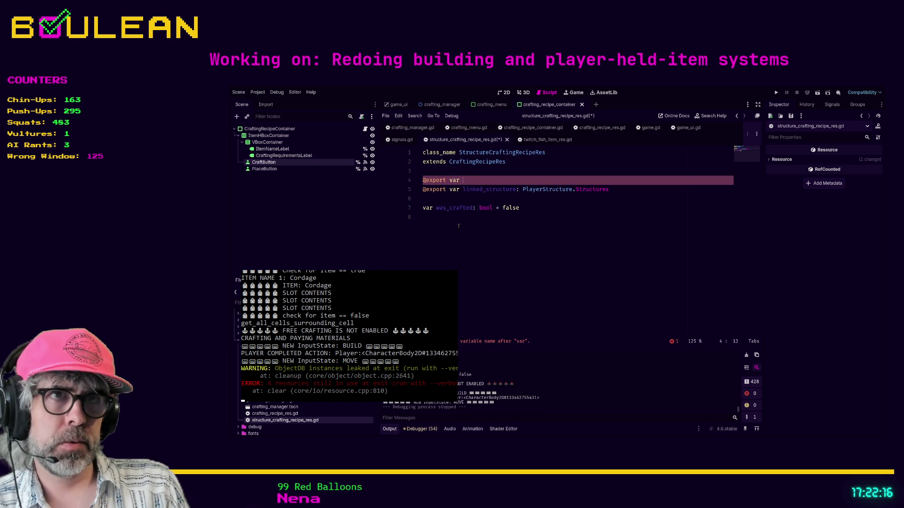
text(ase_time)
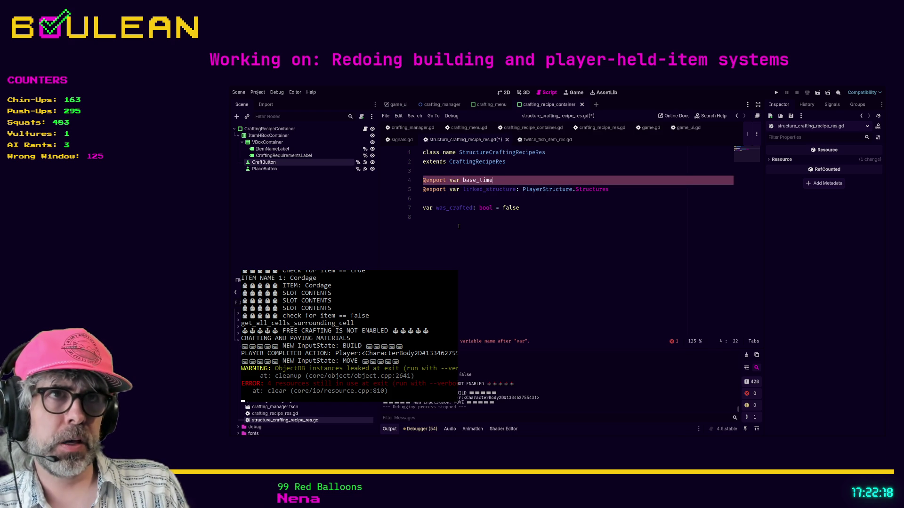
text(_to_build: int)
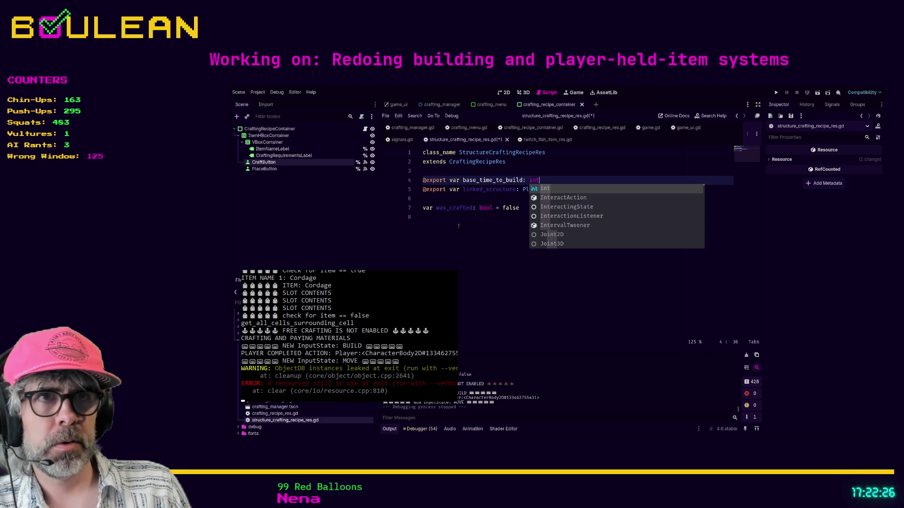
click(473, 231)
key(ctrl+s)
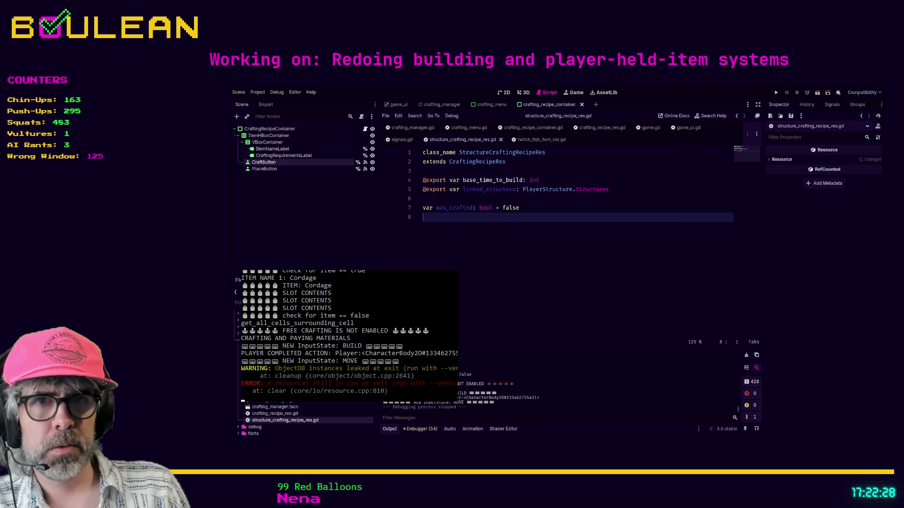
Rename the new variable from base_time_to_build to base_ap_to_build.
click(273, 357)
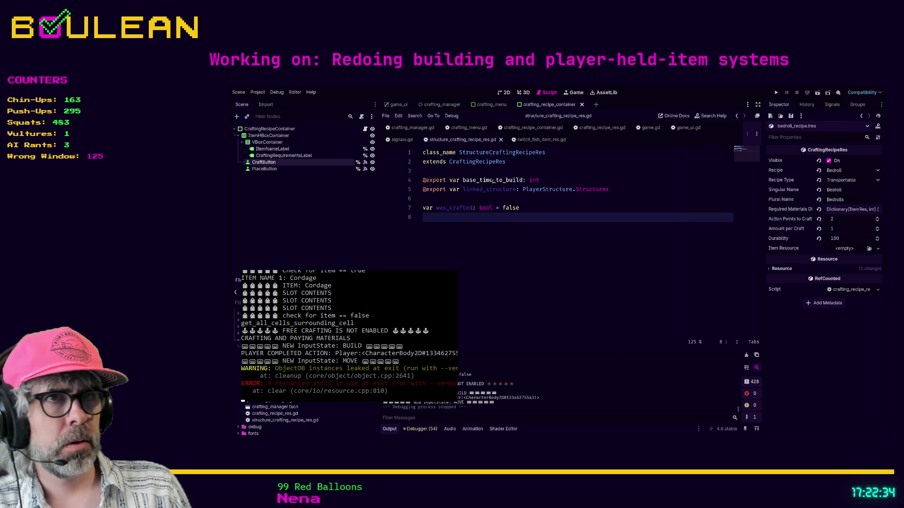
click(493, 181)
key(BackSpace)
key(BackSpace)
key(BackSpace)
text(ap)
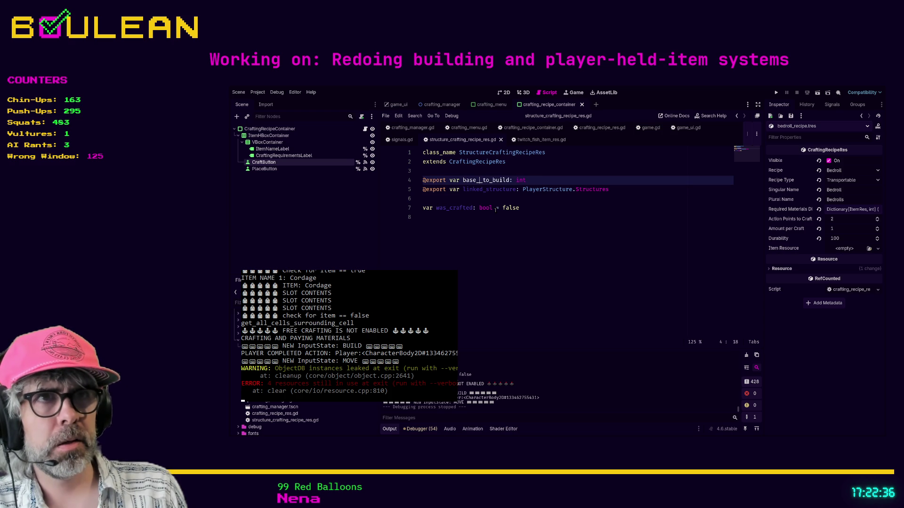
click(481, 246)
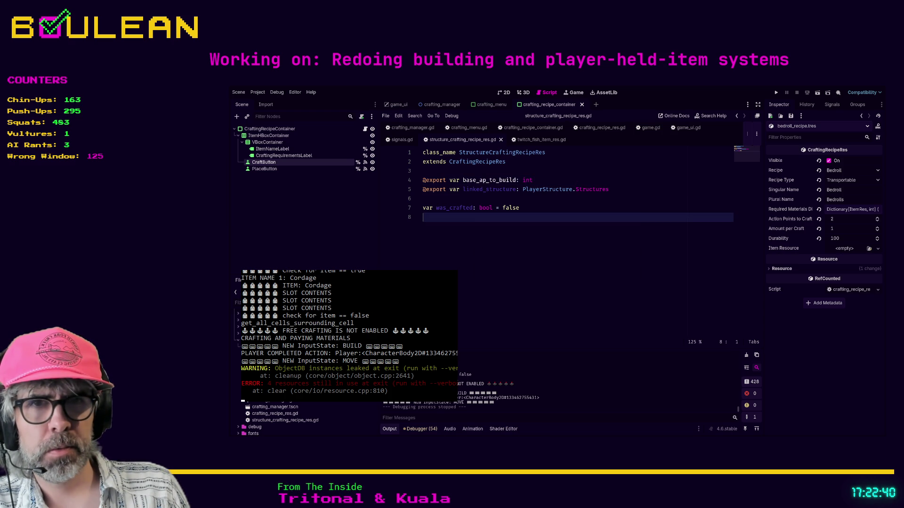
Search the project for action_points_to_craft and jump to its declaration in crafting_recipe_res.gd.
key(Down)
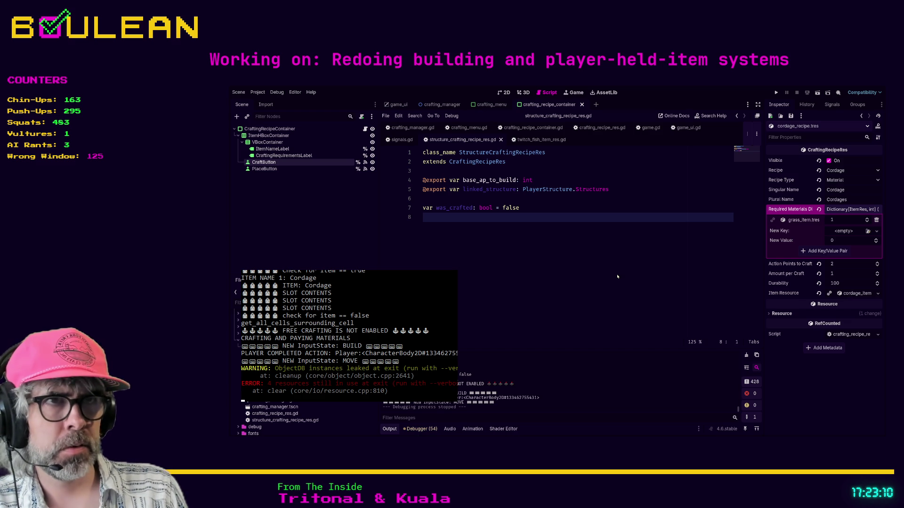
key(Return)
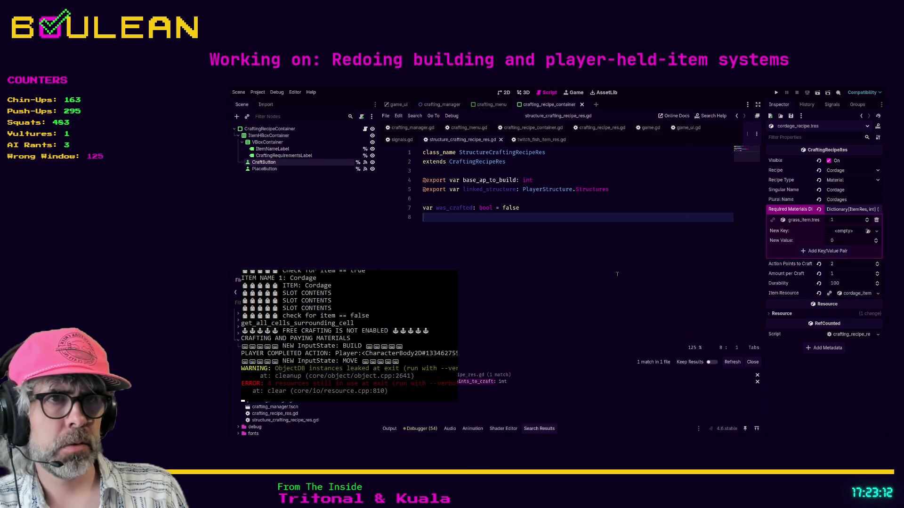
click(476, 381)
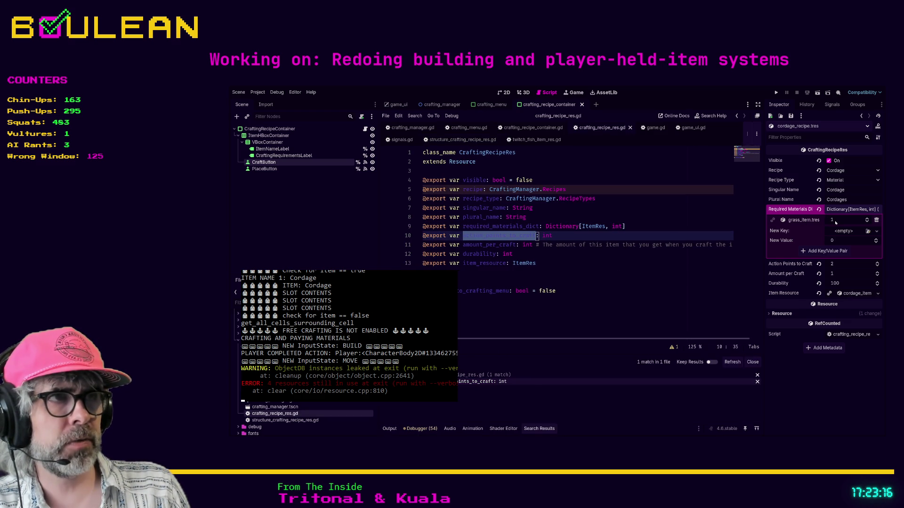
Rename line 10's action_points_to_craft to base_ap_to_craft and save the script.
key(Left)
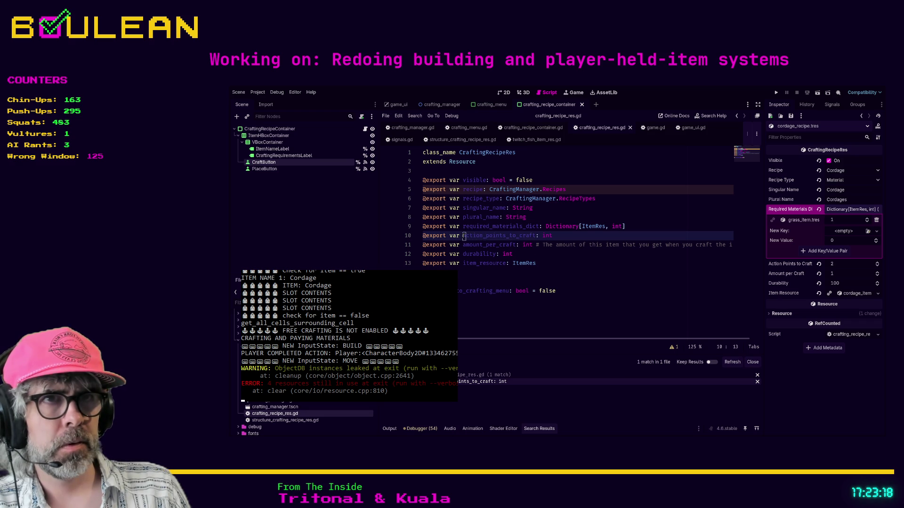
key(ctrl+Delete)
key(Up)
key(Home)
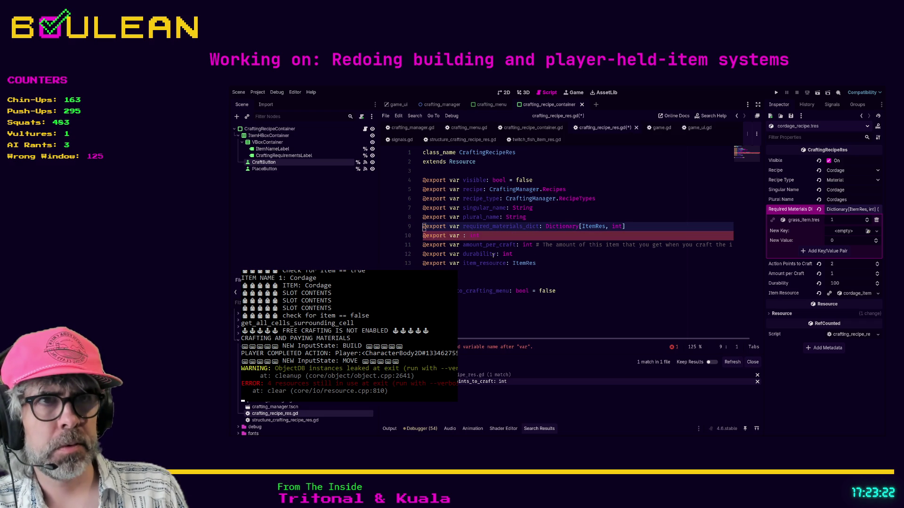
key(Down)
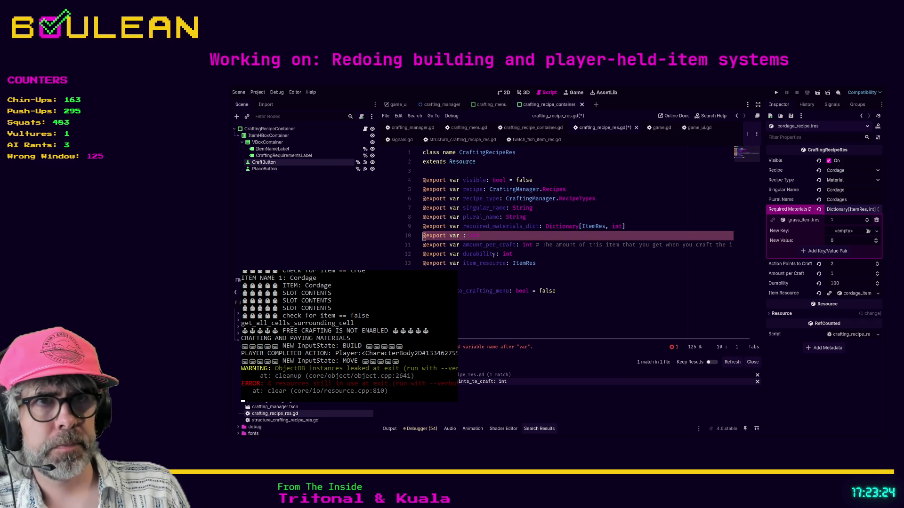
key(ctrl+Right)
key(ctrl+Right)
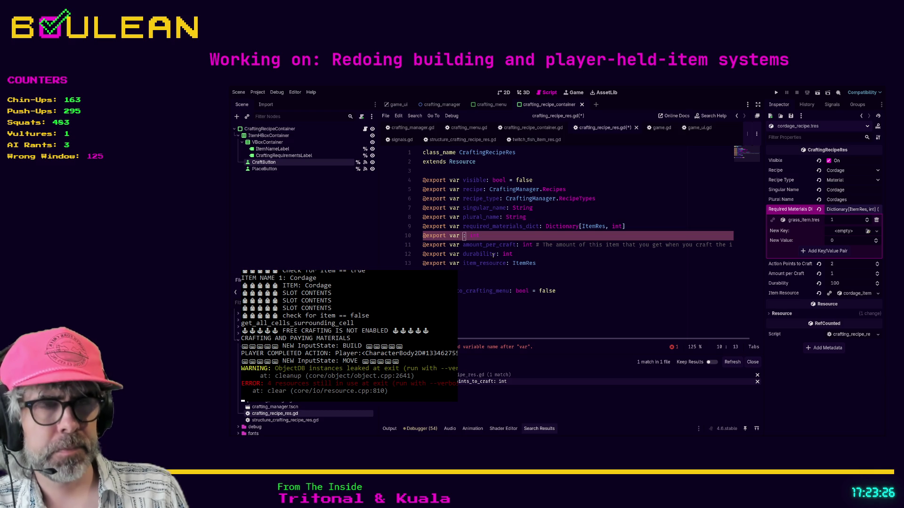
text(base_ap_to_craft)
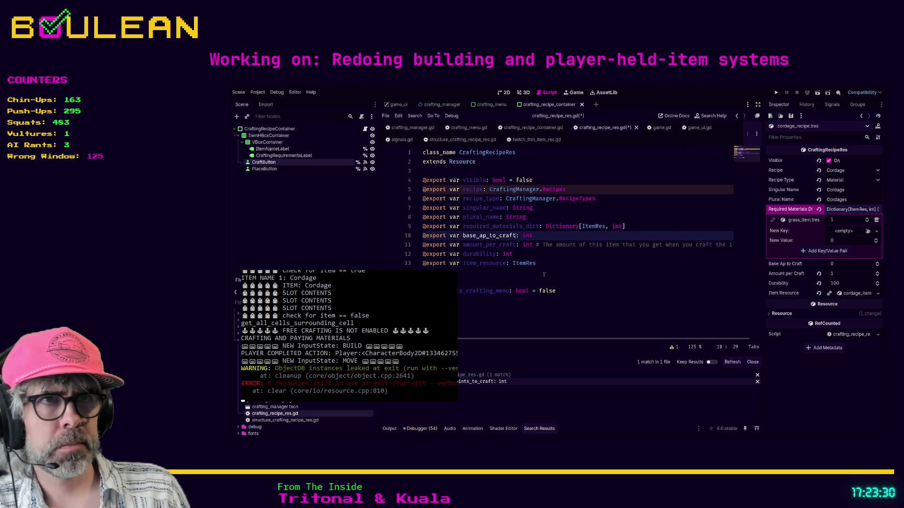
click(566, 278)
key(ctrl+s)
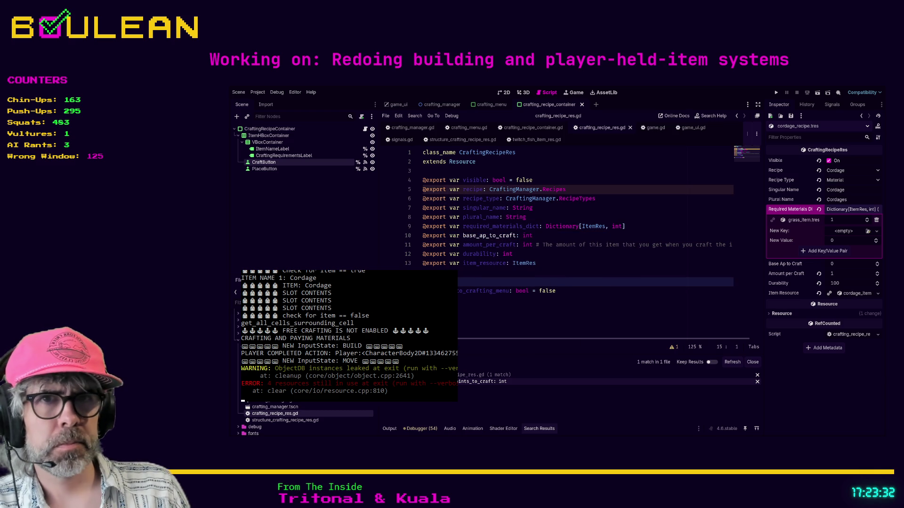
click(283, 330)
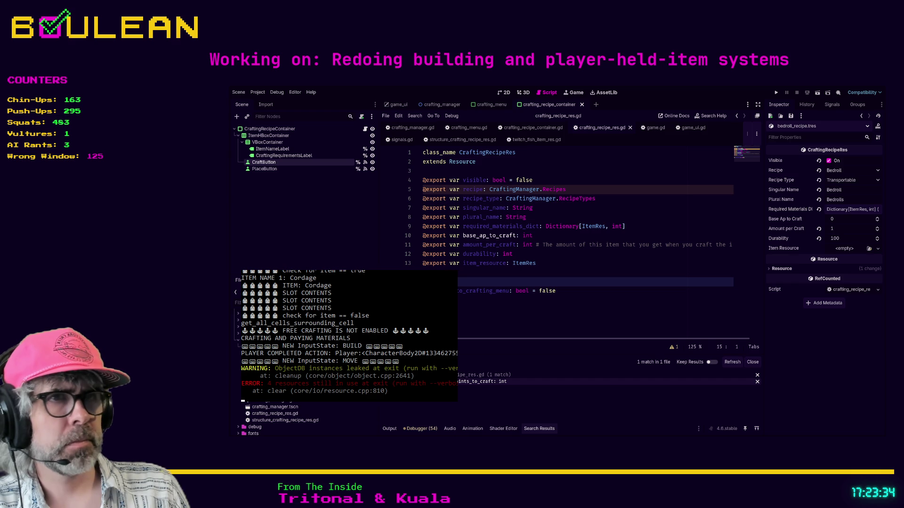
Review the recipe resources and set the chest recipe's Base Ap to Build to 2.
key(Down)
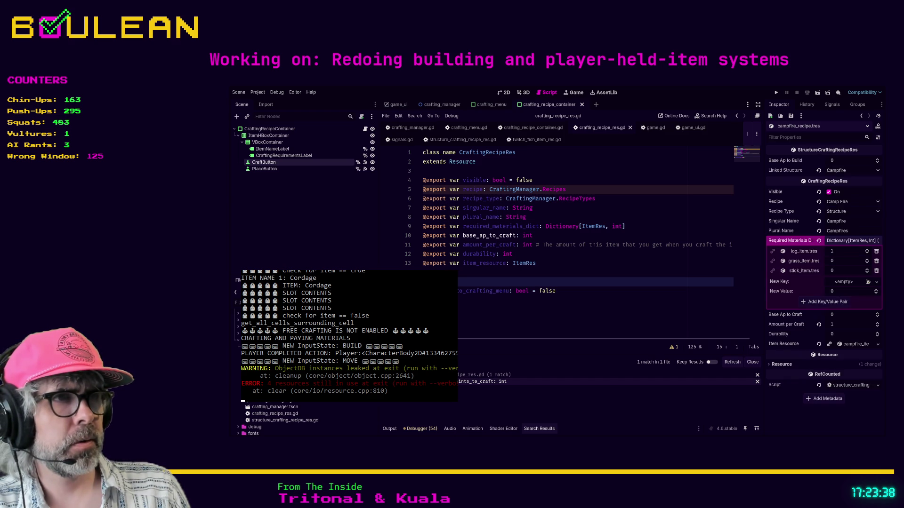
key(Down)
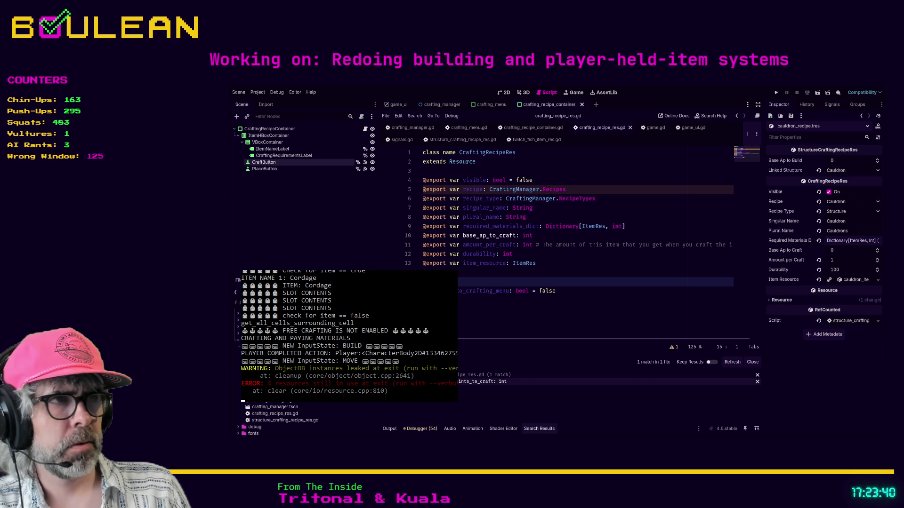
key(Down)
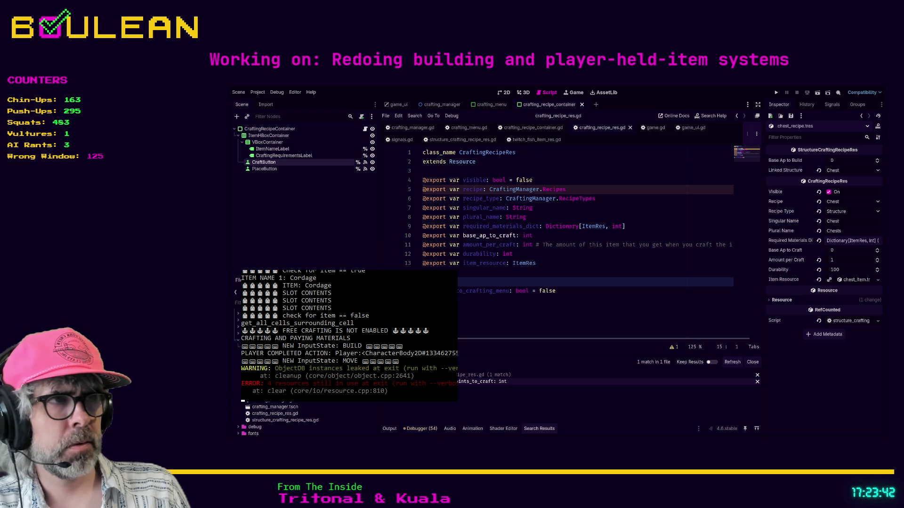
key(Down)
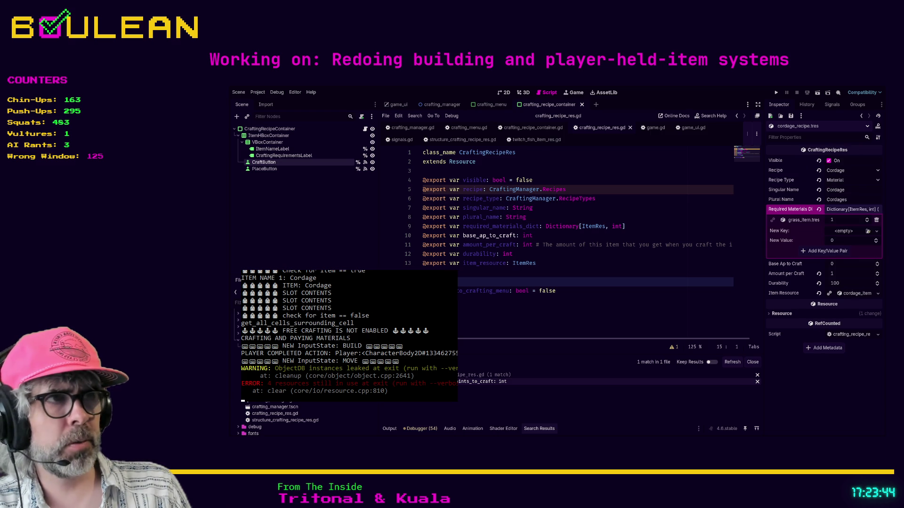
key(Down)
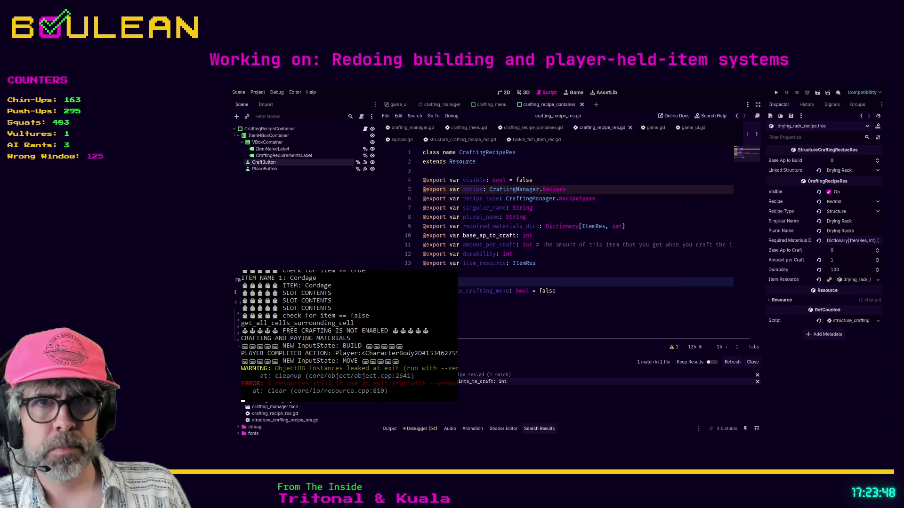
key(Down)
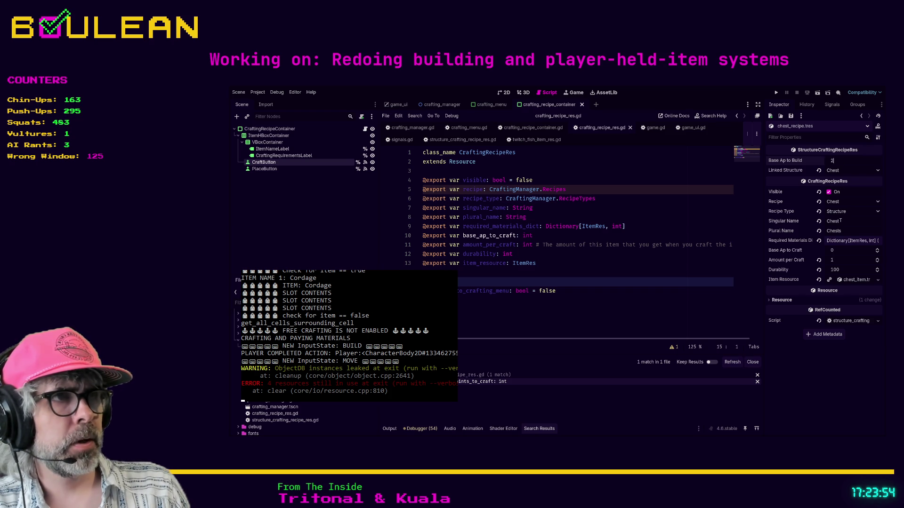
key(Return)
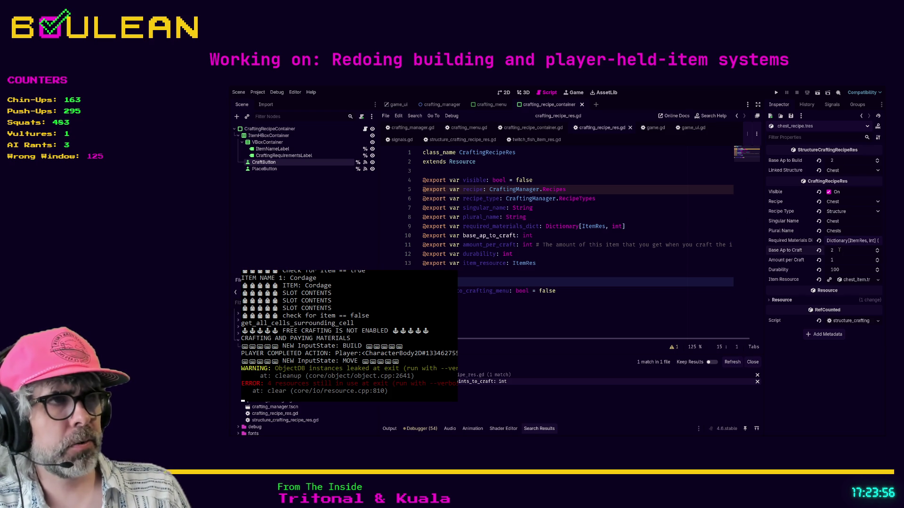
Give base_ap_to_craft a default value of 1.
click(861, 116)
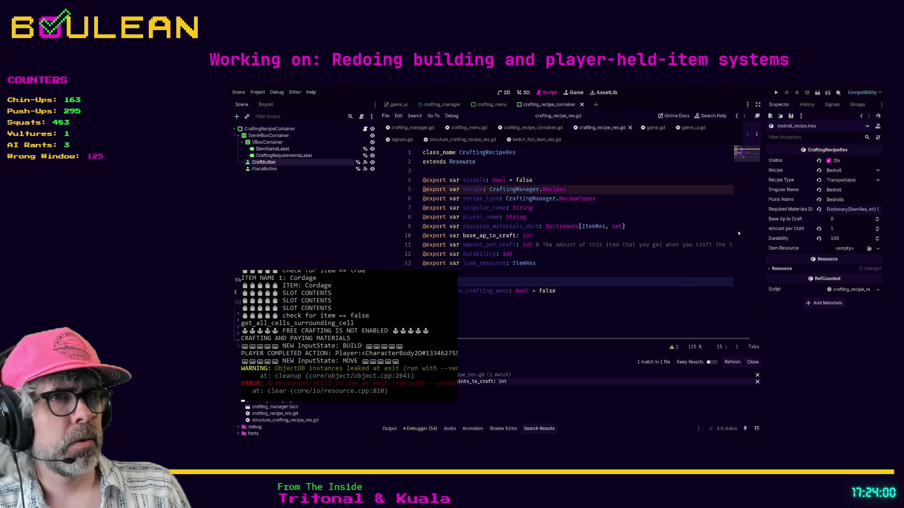
click(575, 236)
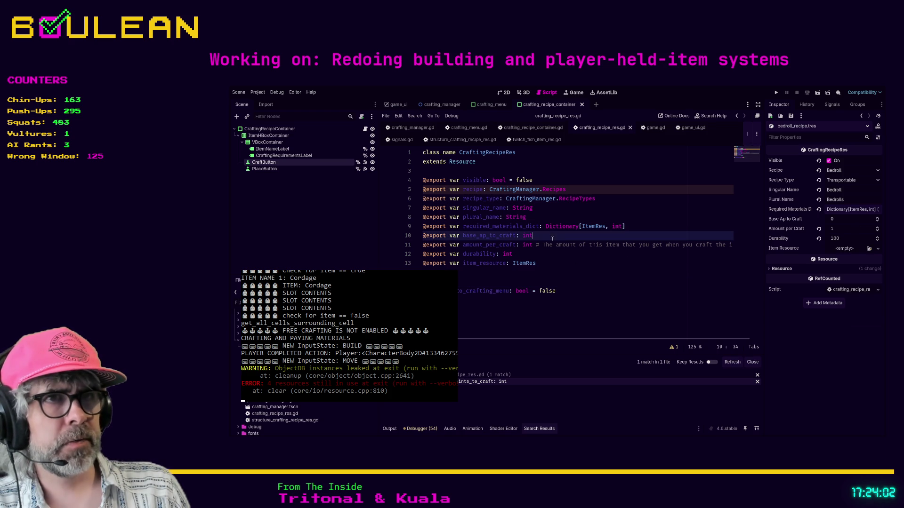
text( = 1)
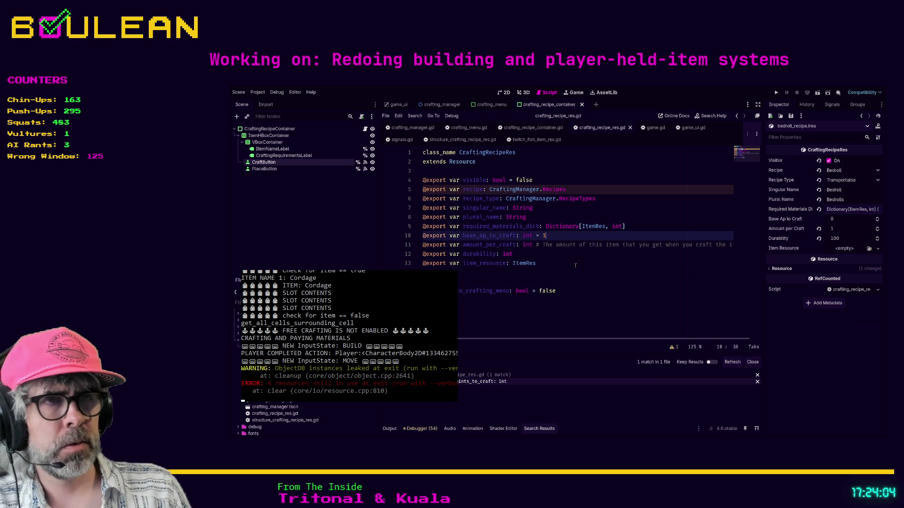
key(Down)
key(Down)
key(Down)
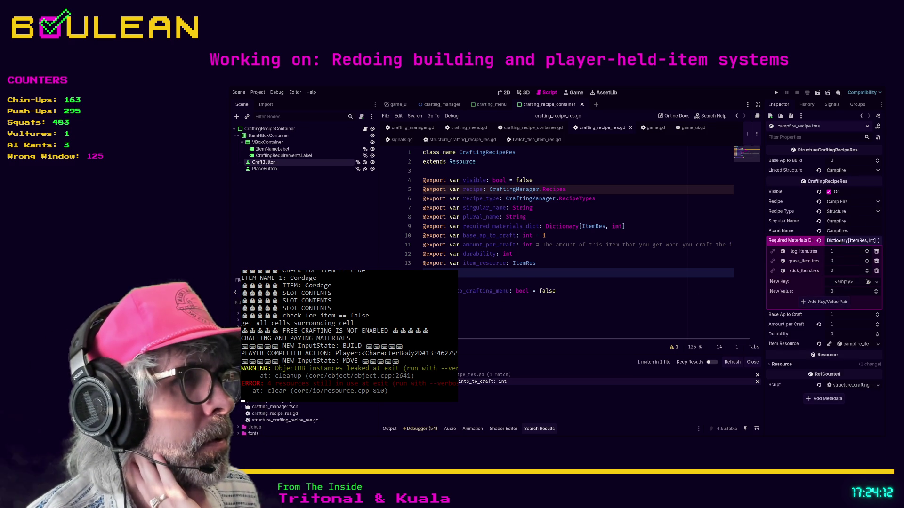
Recheck the campfire, chest and cordage recipes, then return to structure_crafting_recipe_res.gd.
click(848, 241)
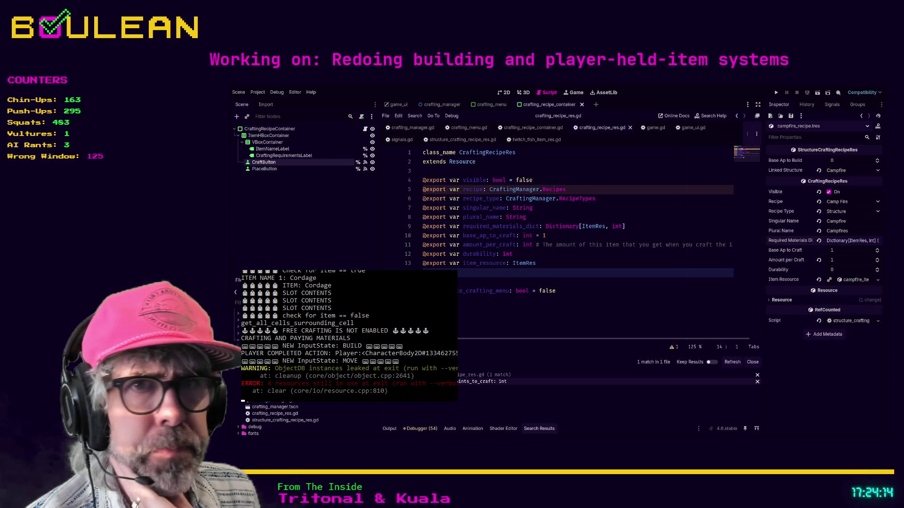
key(Down)
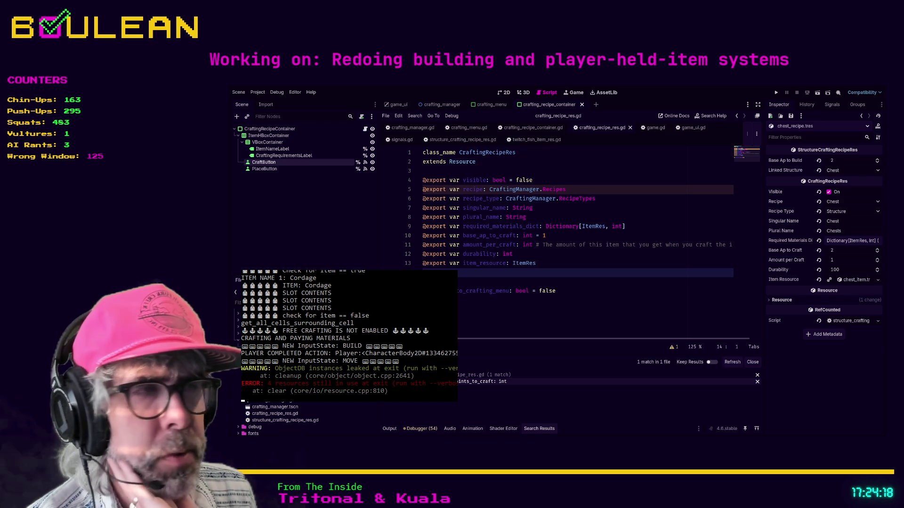
key(Down)
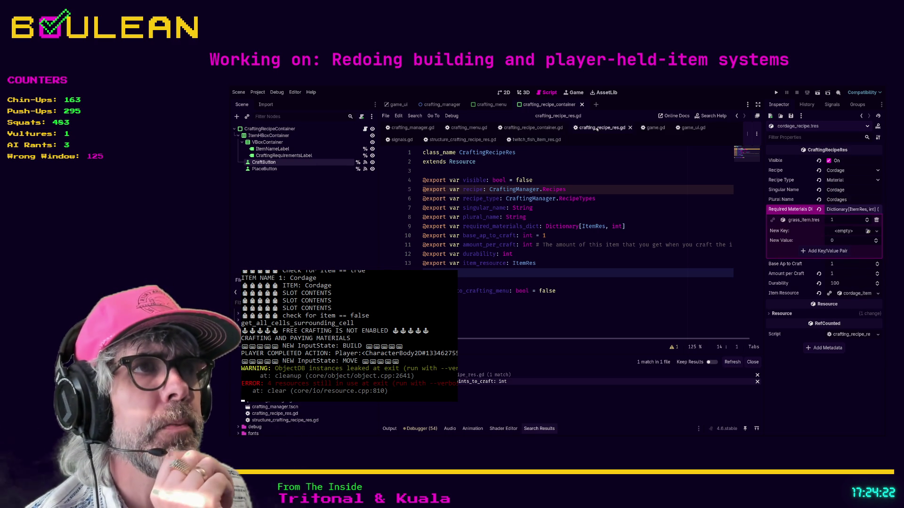
click(460, 140)
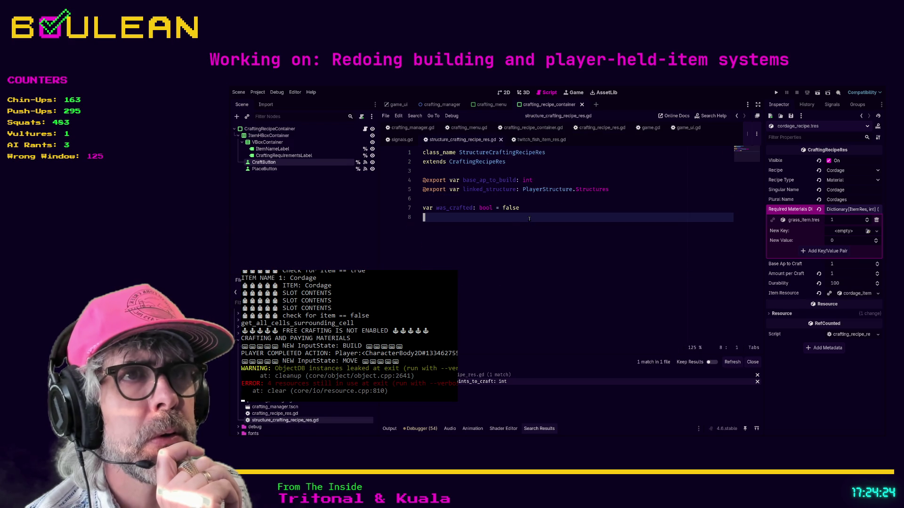
Default base_ap_to_build to 1 and save the script.
click(548, 181)
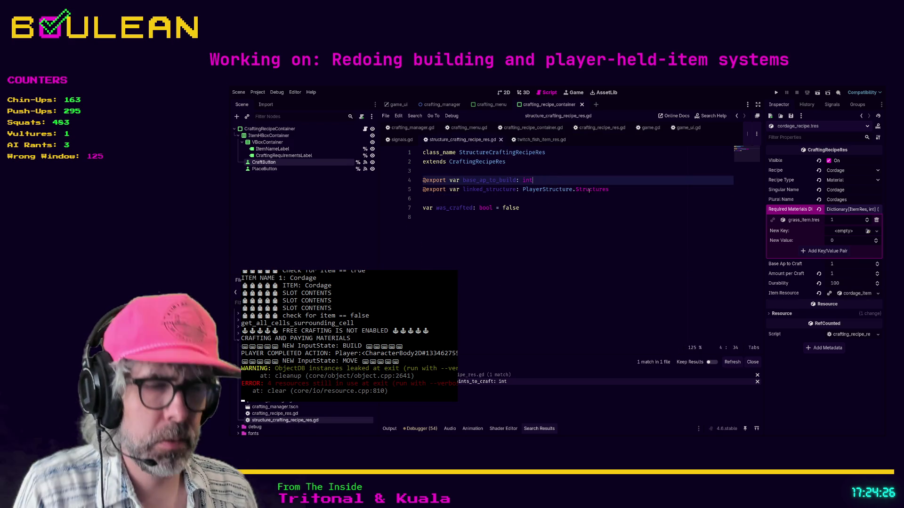
text( = 1)
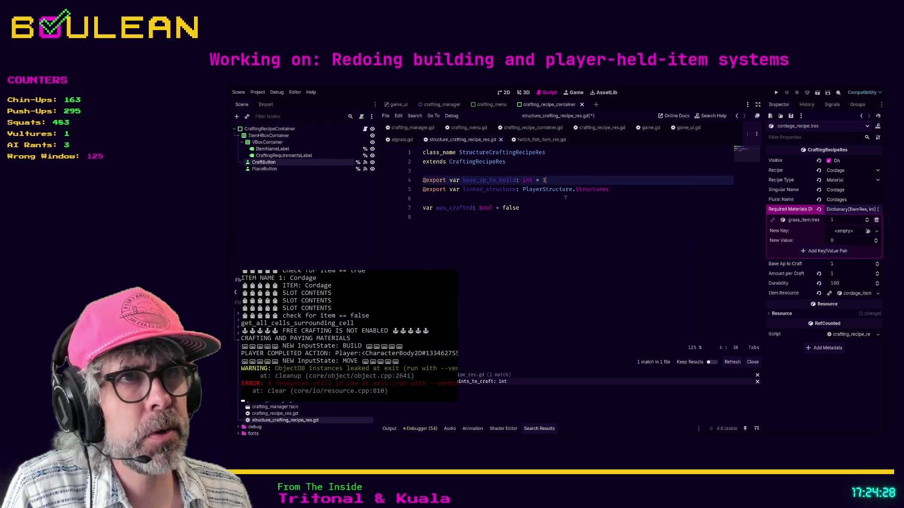
click(589, 208)
key(ctrl+s)
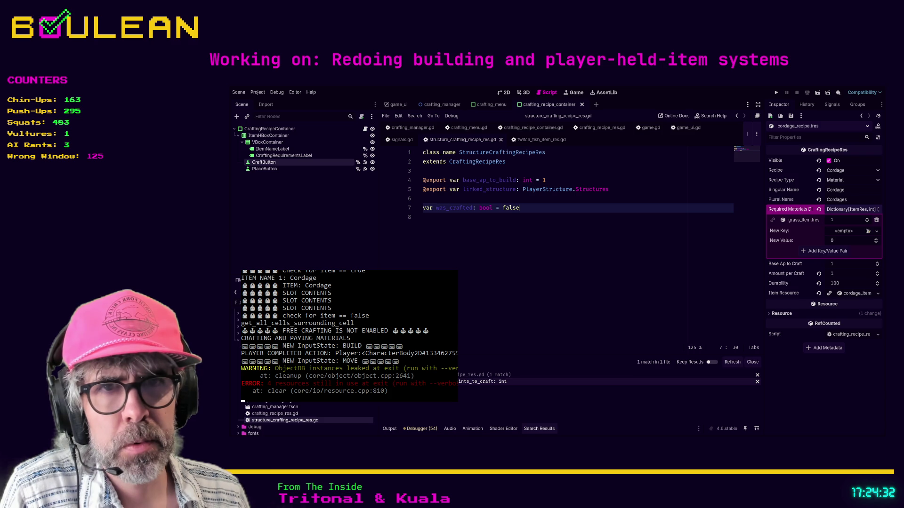
Set the cauldron recipe's Base Ap to Build to 3 and launch the game.
click(268, 368)
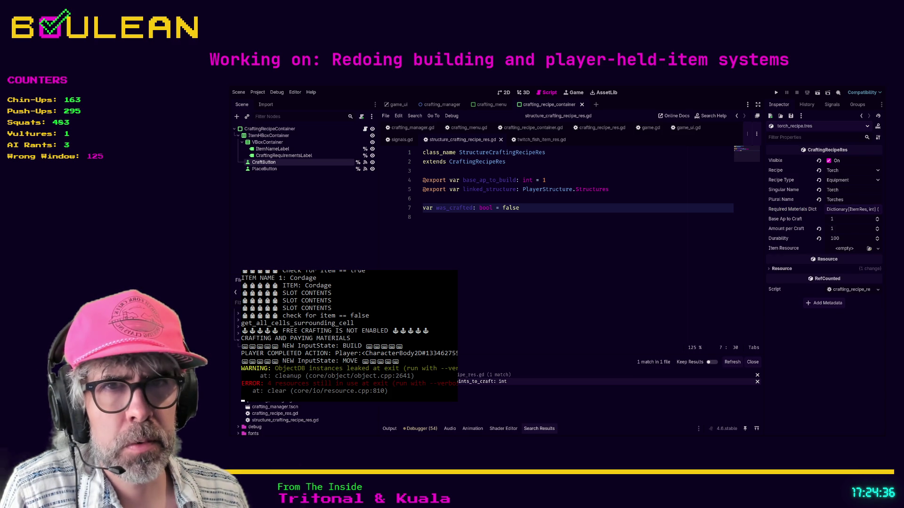
click(269, 330)
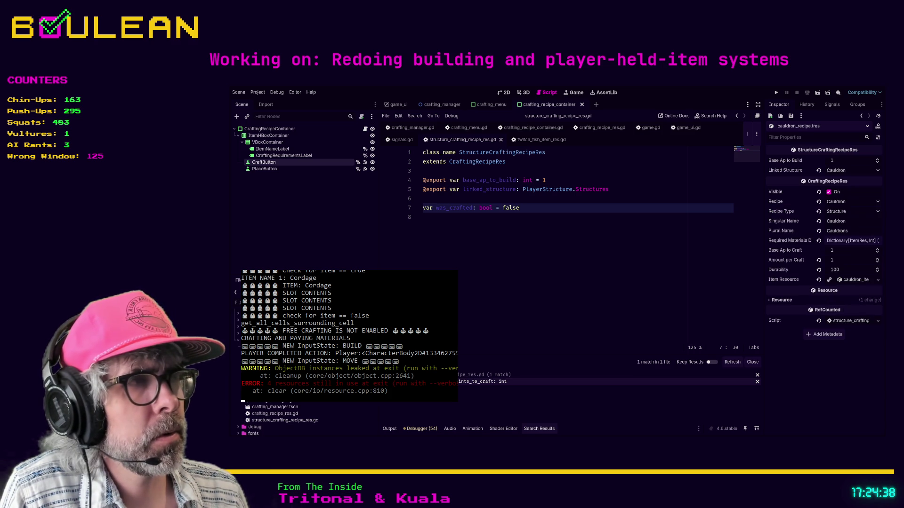
click(834, 160)
text(3)
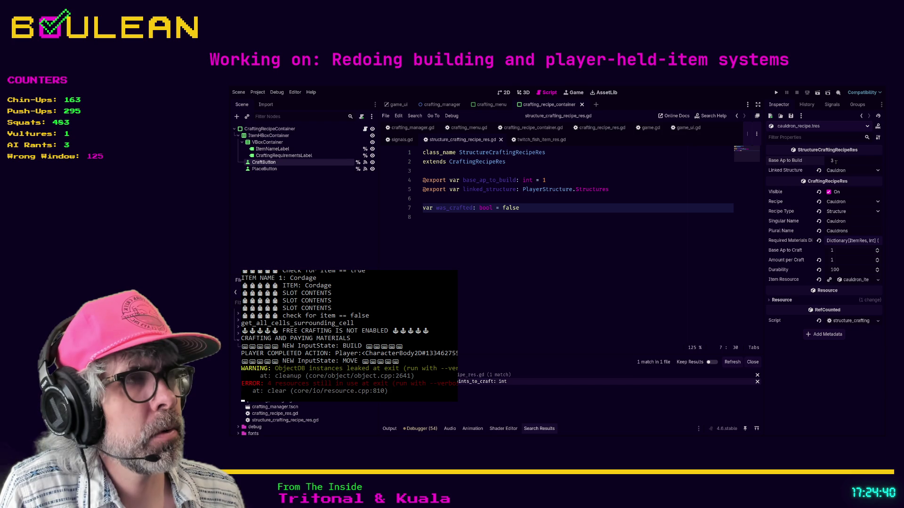
click(601, 257)
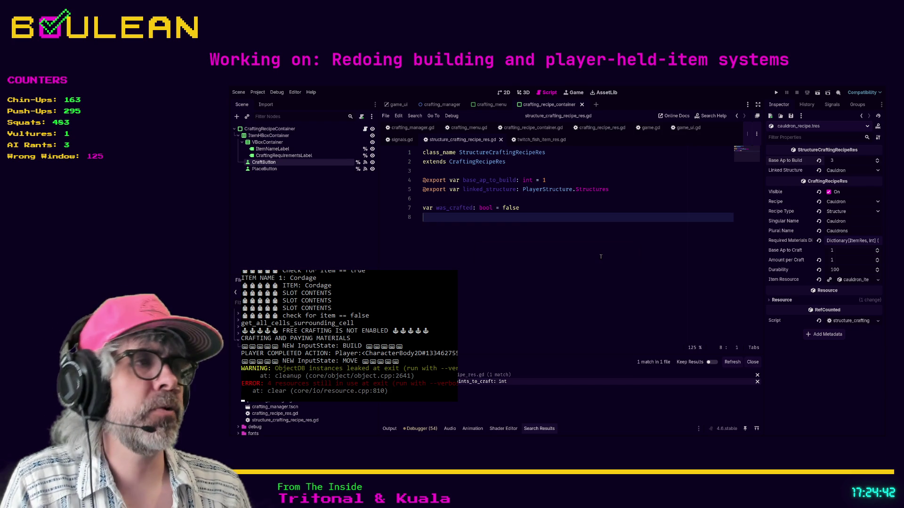
key(F5)
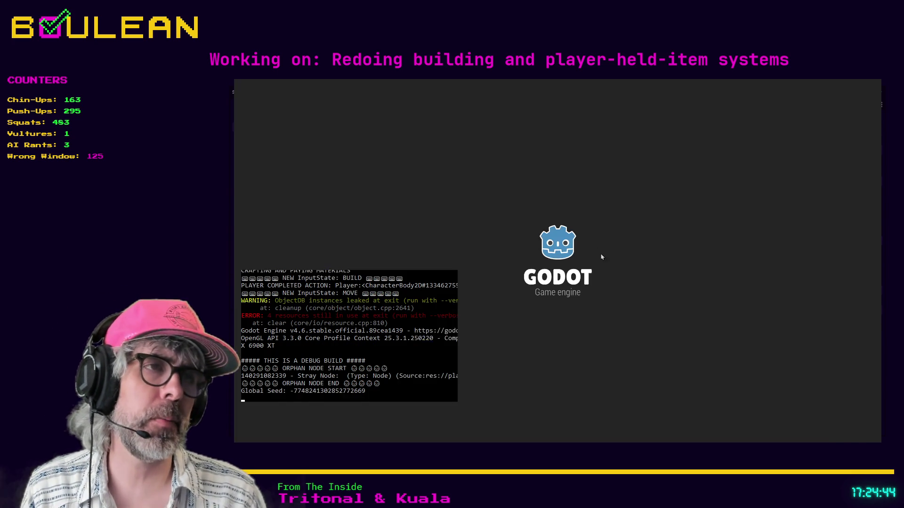
In the game, gather a stick from the sapling, logs from the tree, and grass.
key(c)
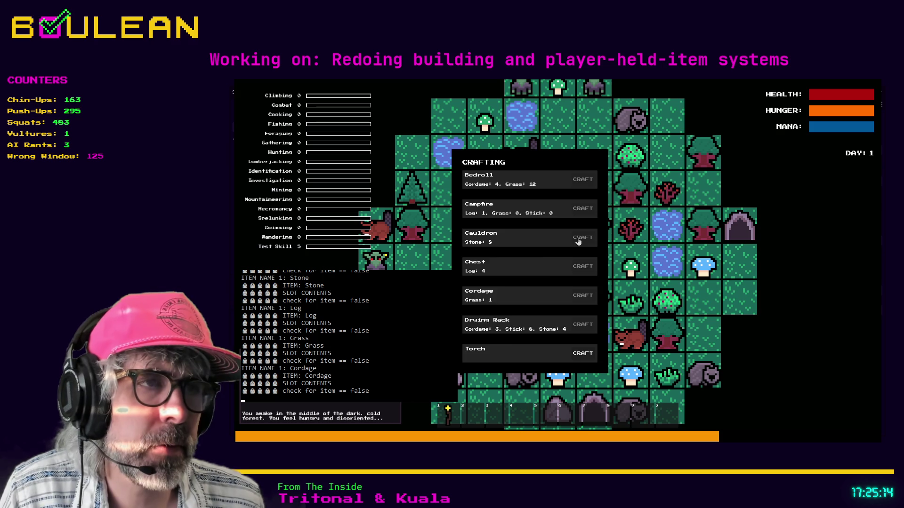
key(Escape)
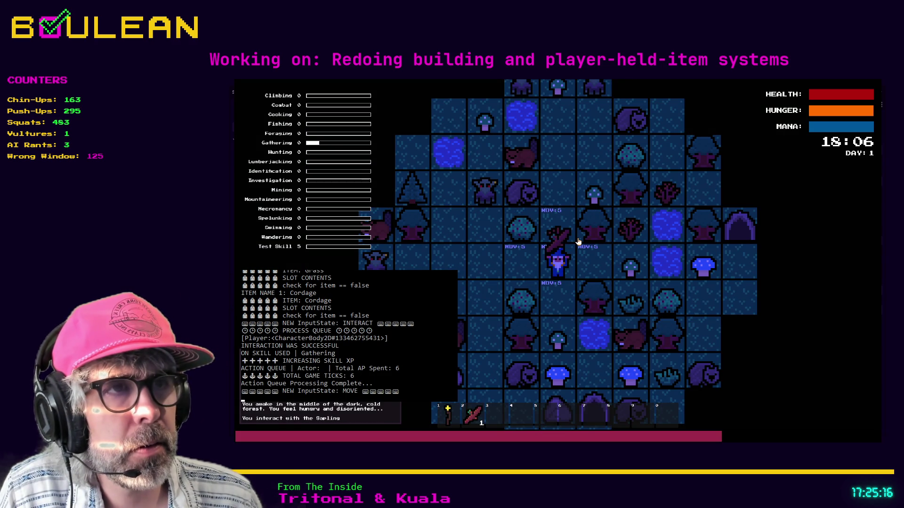
key(Right)
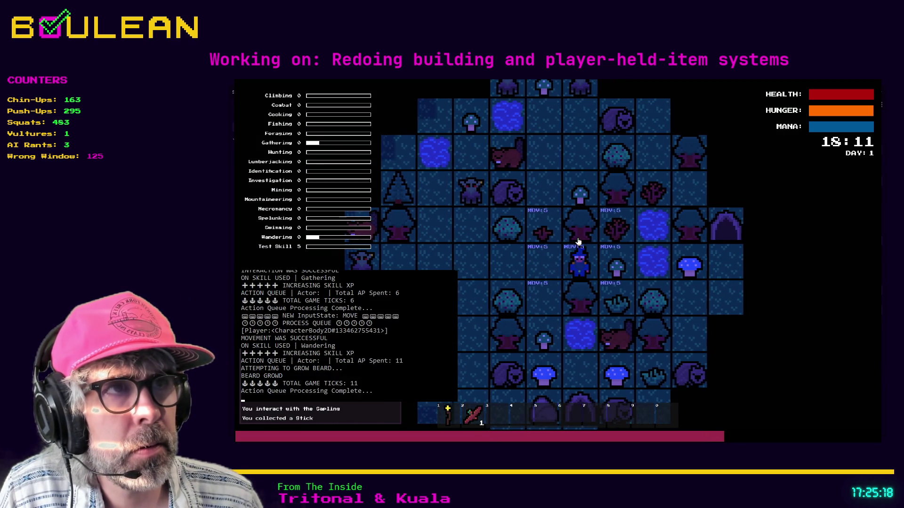
key(e)
key(Up)
key(Up)
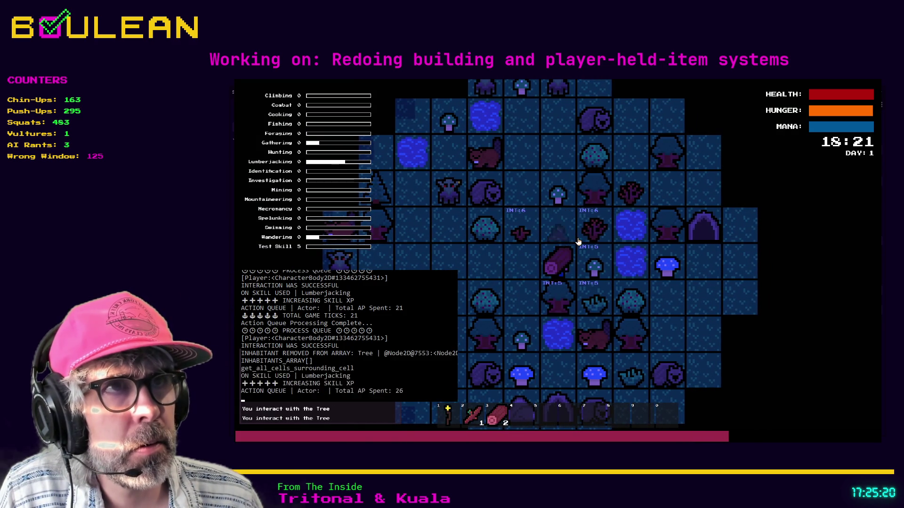
key(Down)
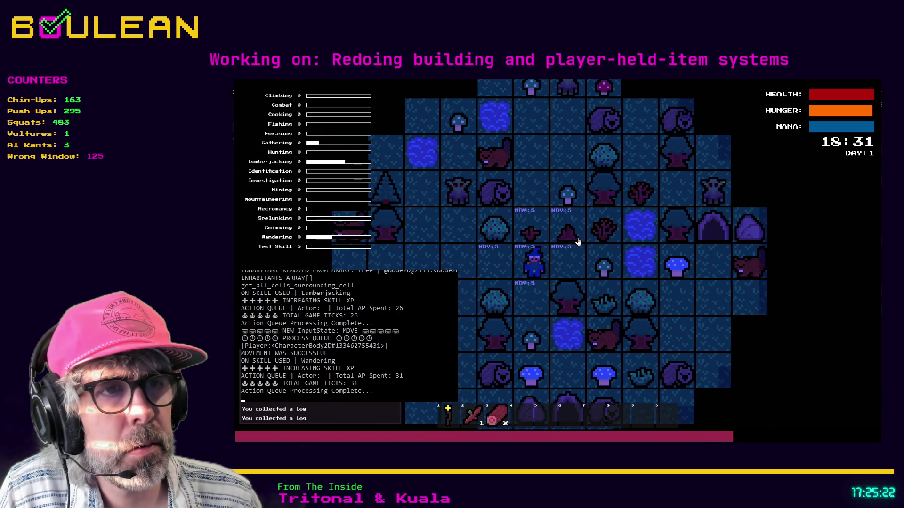
key(Down)
key(Left)
key(Down)
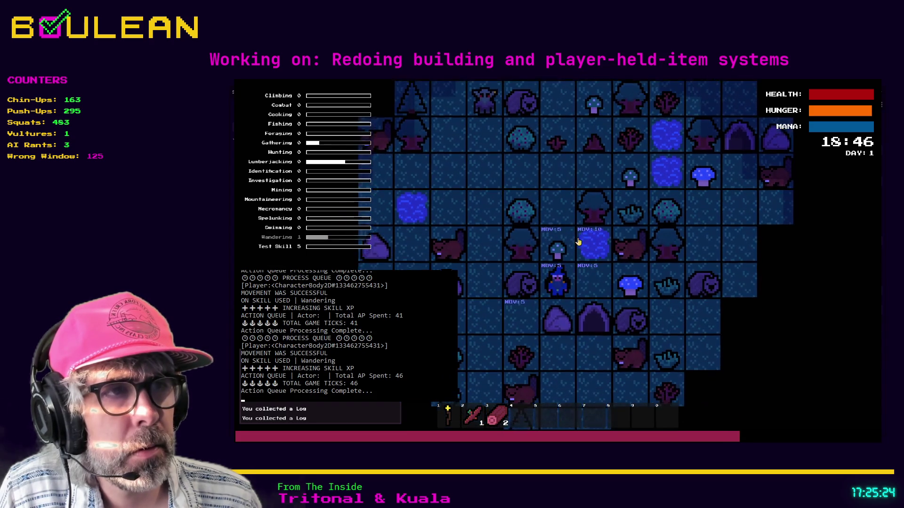
key(Right)
key(Right)
key(Right)
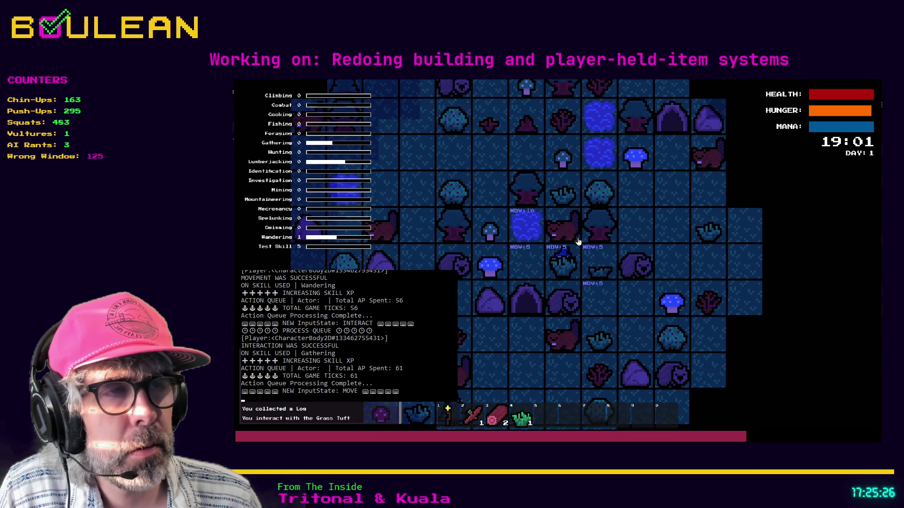
Craft a campfire, place it on a build tile, and stop the game.
key(c)
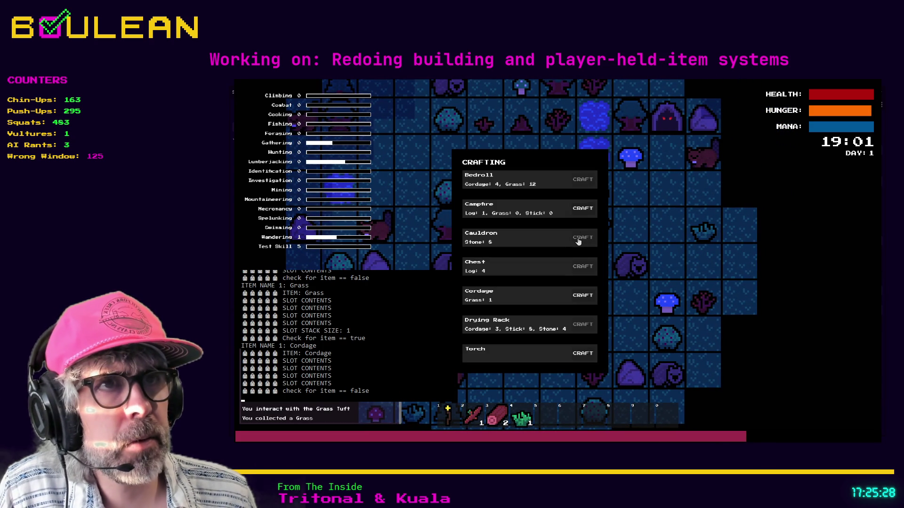
click(593, 213)
click(591, 213)
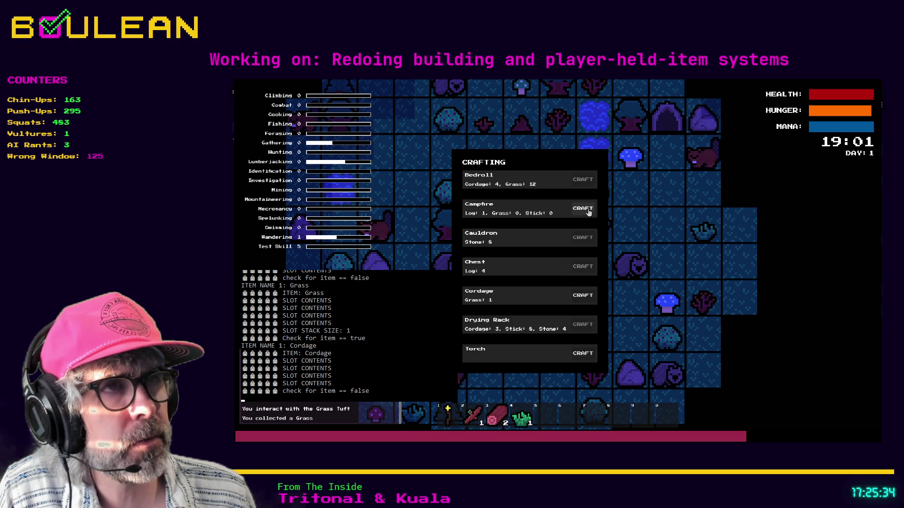
click(587, 212)
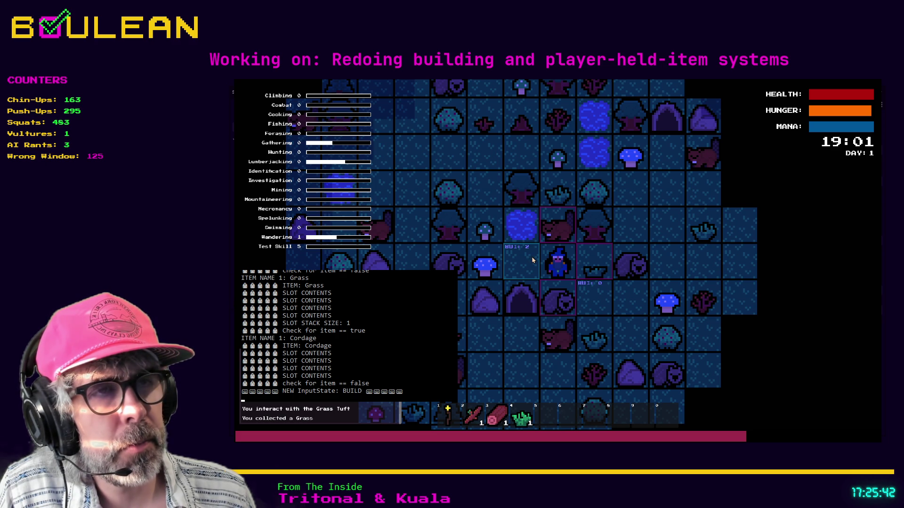
click(533, 260)
key(F8)
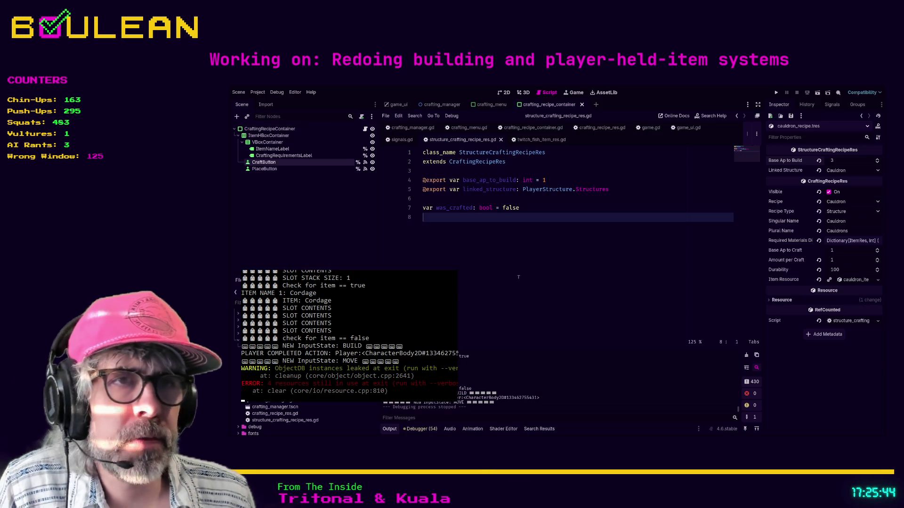
Set campfire_recipe.tres Base Ap to Build to 5 and start a new test run.
key(Up)
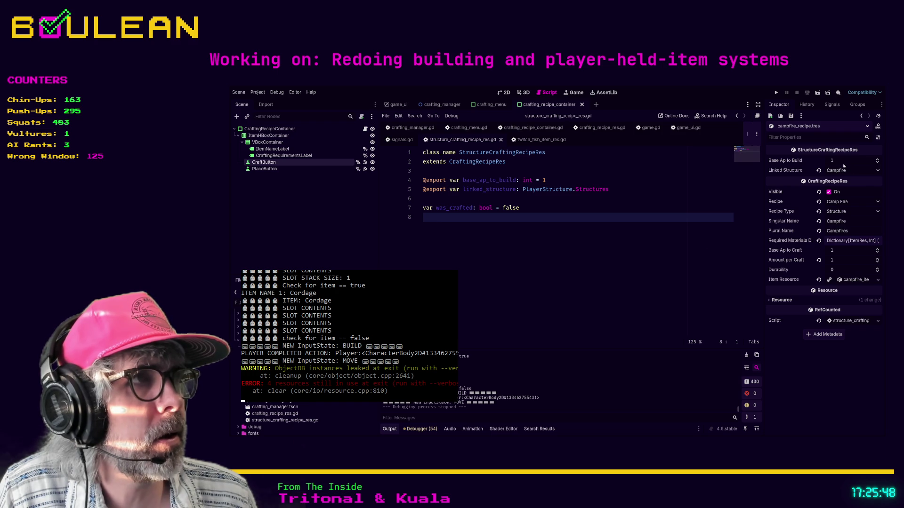
text(5)
key(Return)
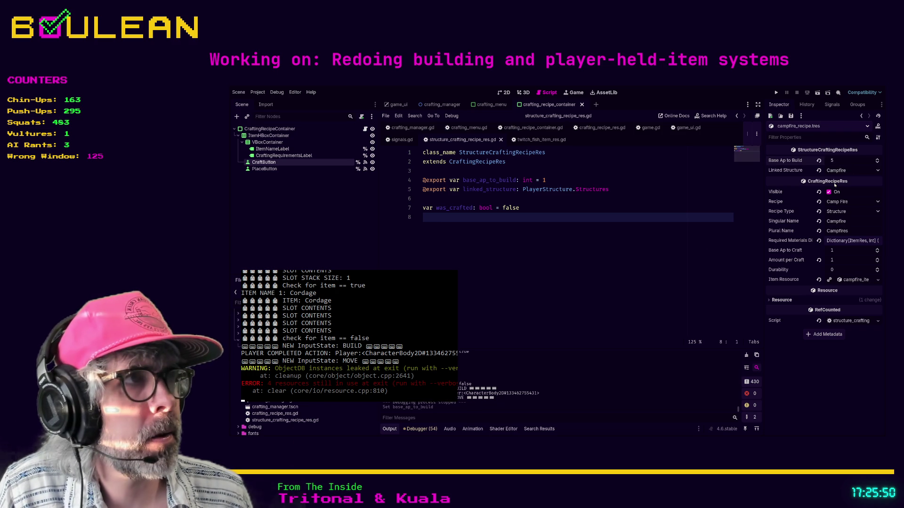
key(F5)
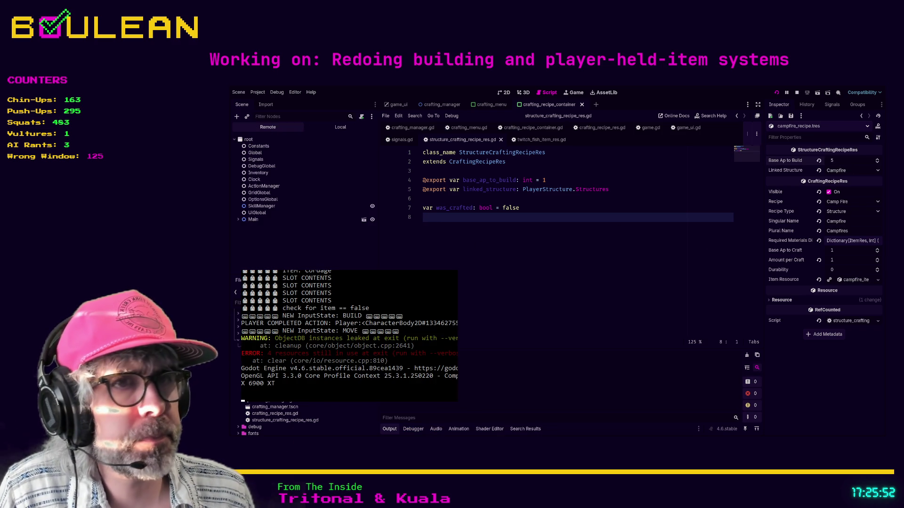
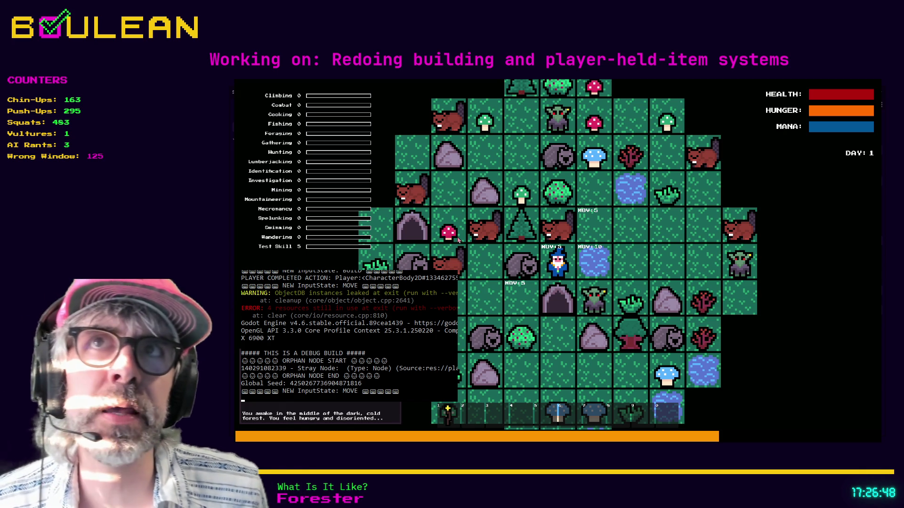
Kill the wombats and the beaver beside the wizard, then step onto the raw meat.
key(Left)
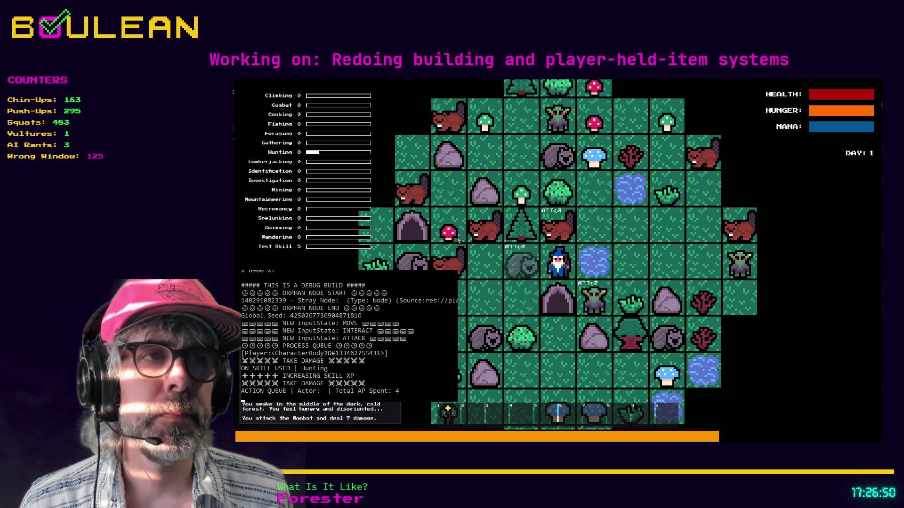
key(Left)
key(Left)
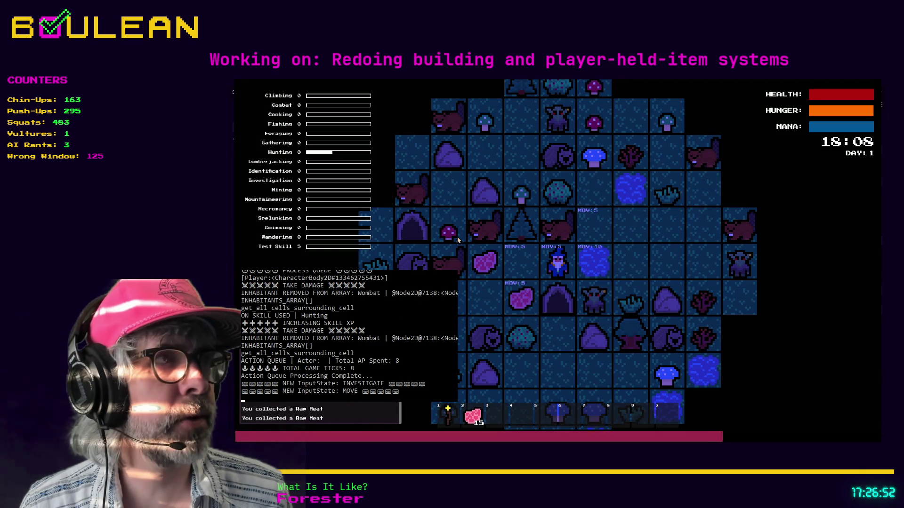
key(Up)
key(Up)
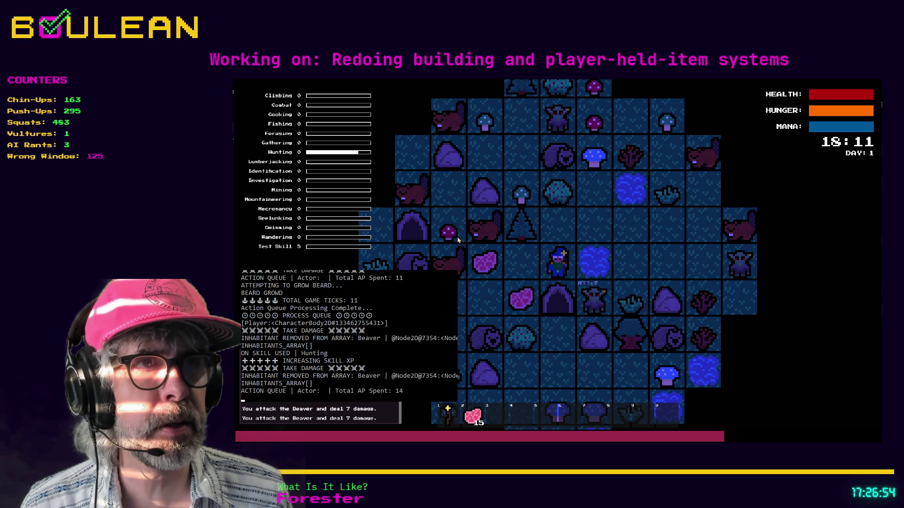
key(Left)
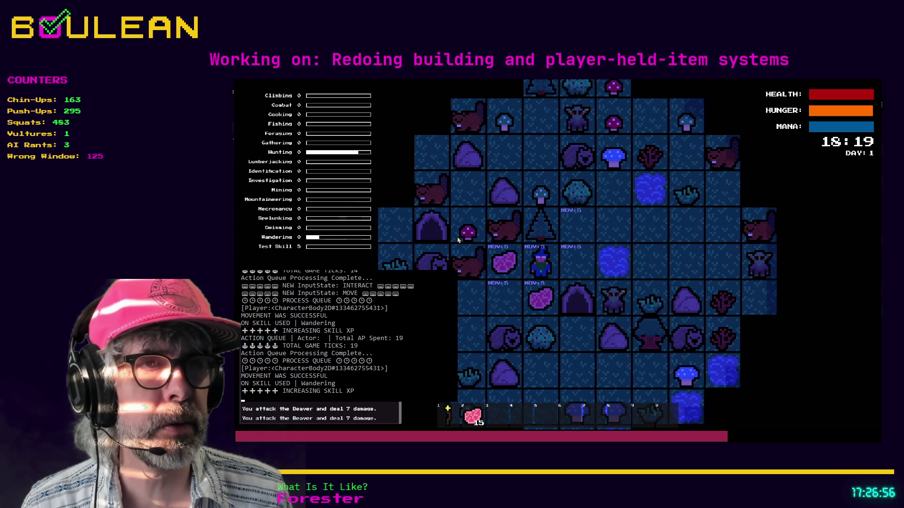
key(Down)
Chop the tree above the wizard into a log and gather the Grass Tuft.
key(Up)
key(Up)
key(Up)
key(Up)
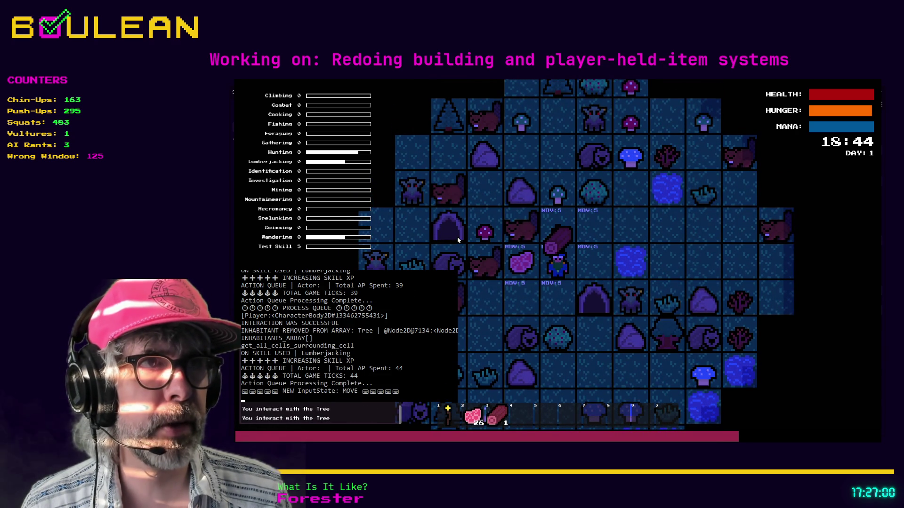
key(Right)
key(Right)
key(Right)
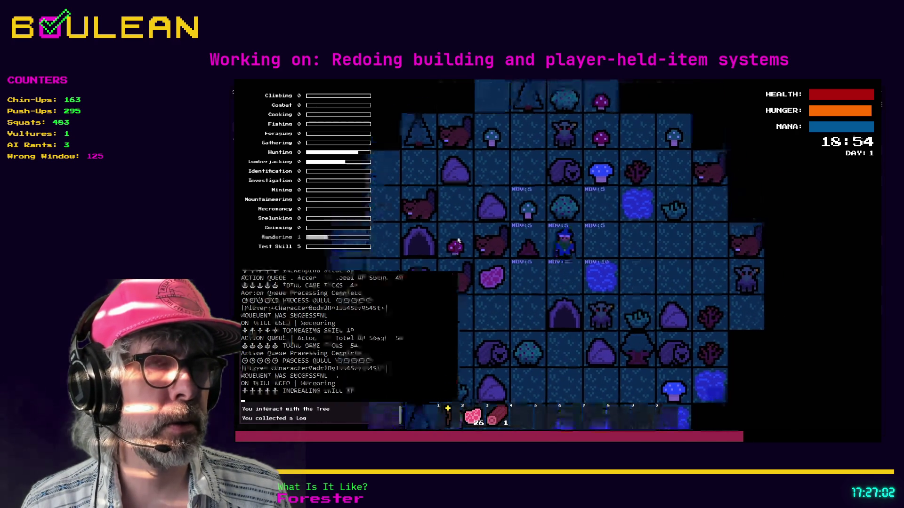
key(Down)
key(Up)
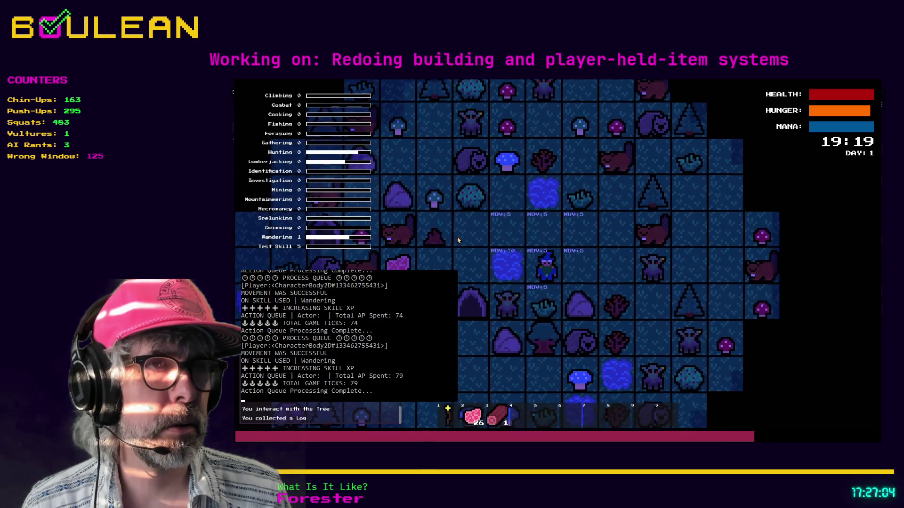
key(Down)
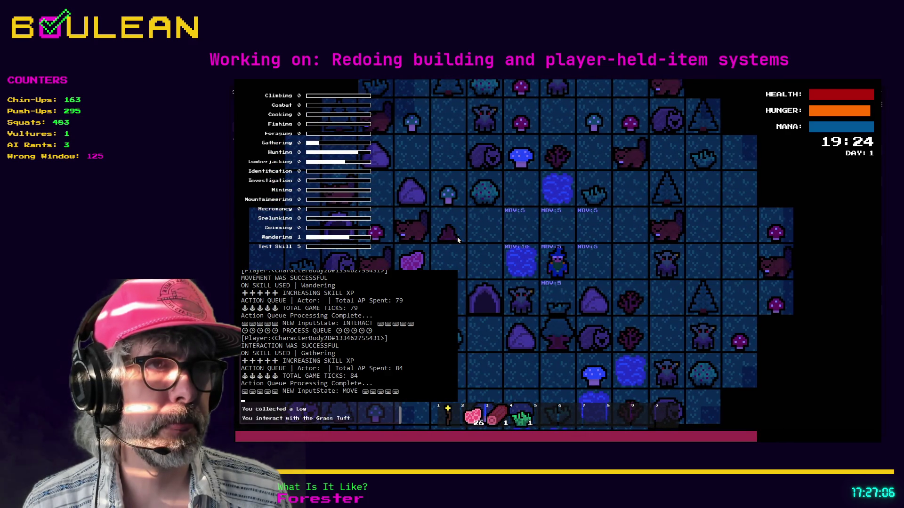
Gather the sapling for two sticks and bring up the Crafting panel.
key(Right)
key(Right)
key(Right)
key(e)
key(Right)
key(e)
key(Right)
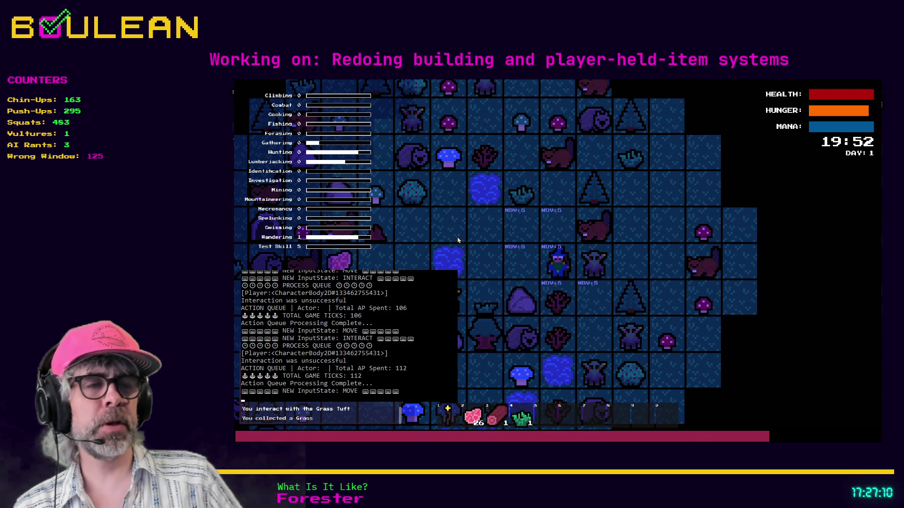
key(e)
key(Down)
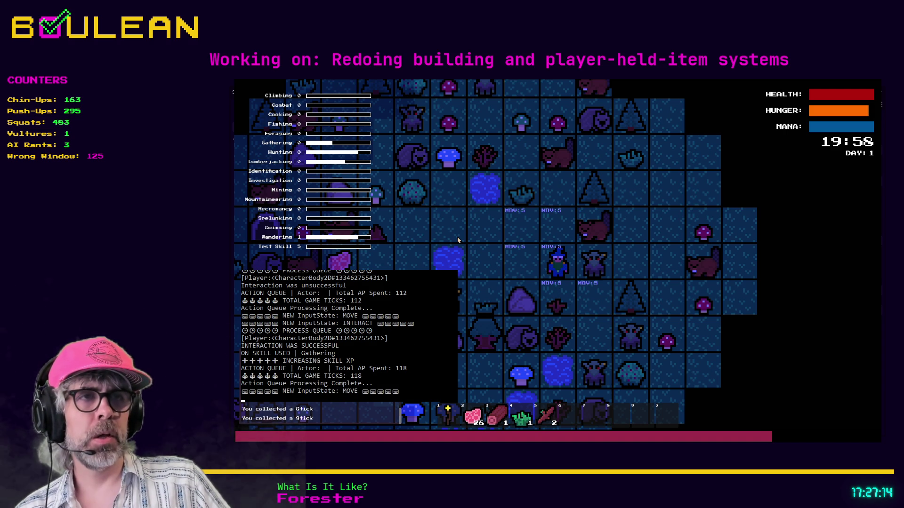
key(c)
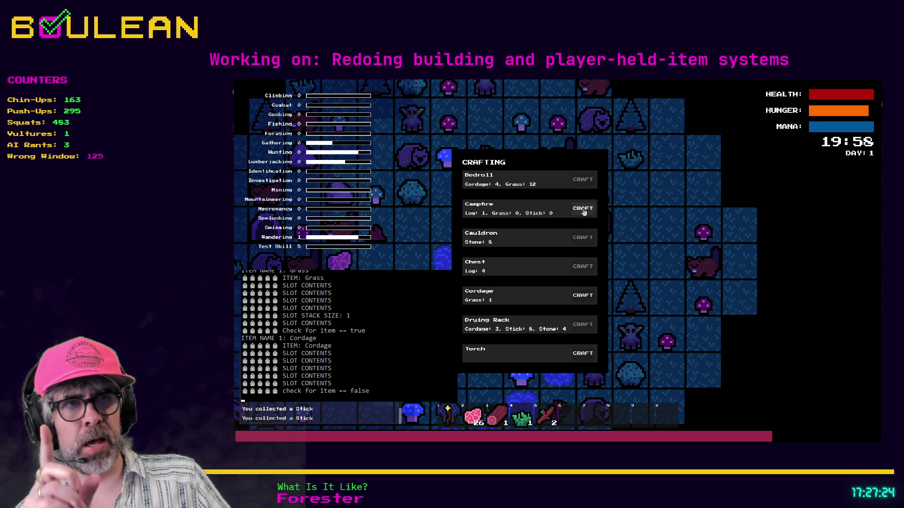
Craft a Campfire, place it on the tile left of the wizard, and reopen Crafting.
click(584, 210)
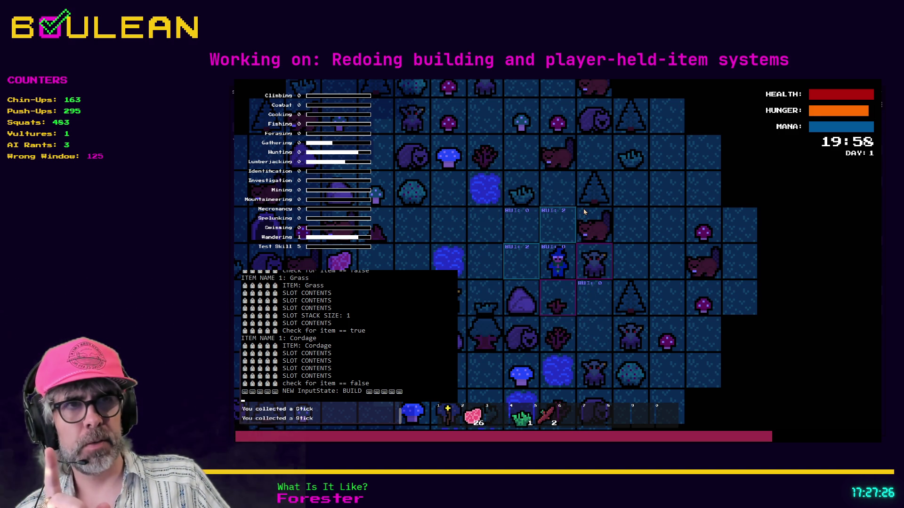
click(537, 266)
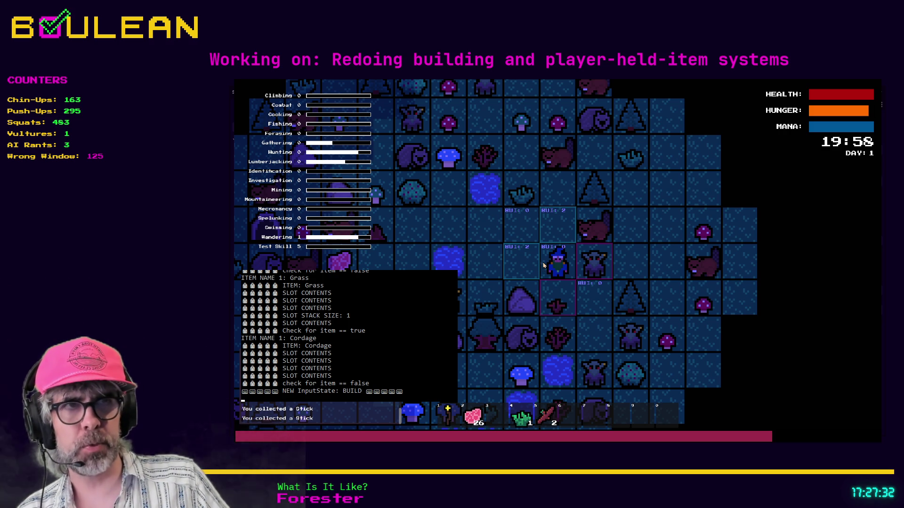
key(c)
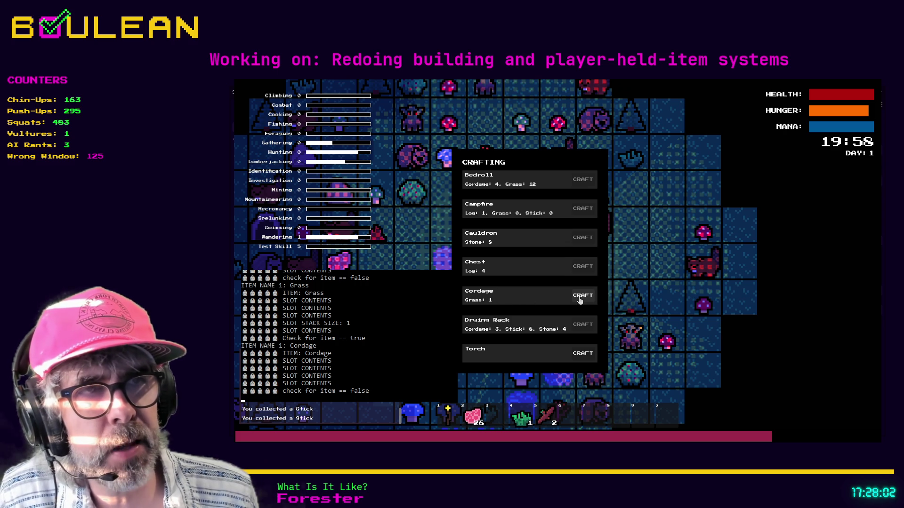
Craft one Cordage from the grass and close the Crafting panel.
click(580, 300)
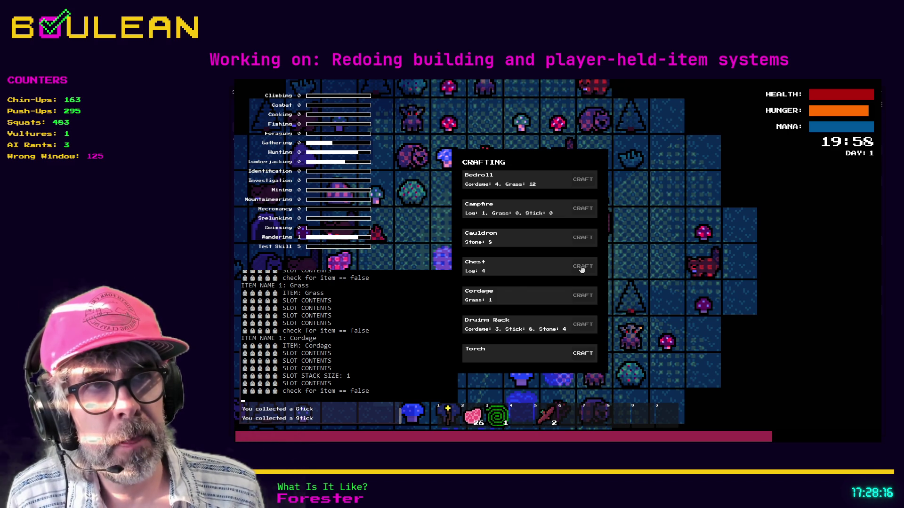
key(Escape)
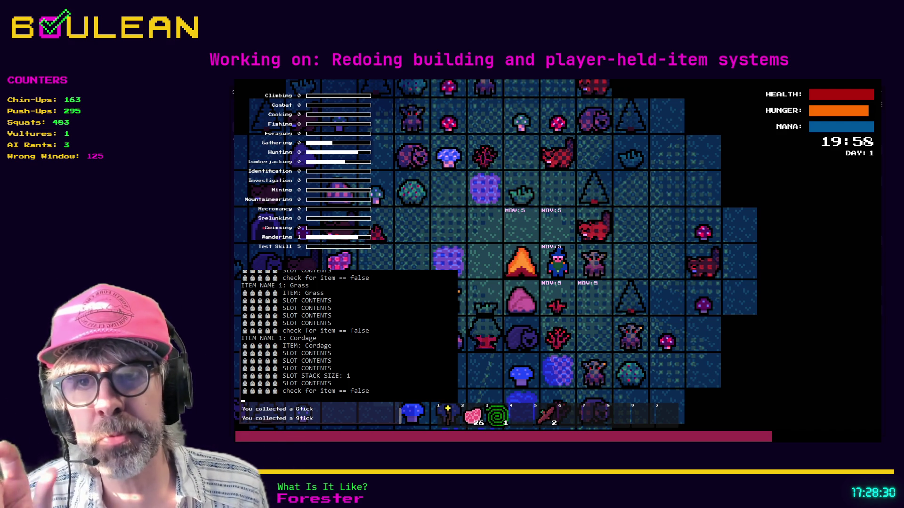
Gather the two Grass Tufts beside the campfire.
key(q)
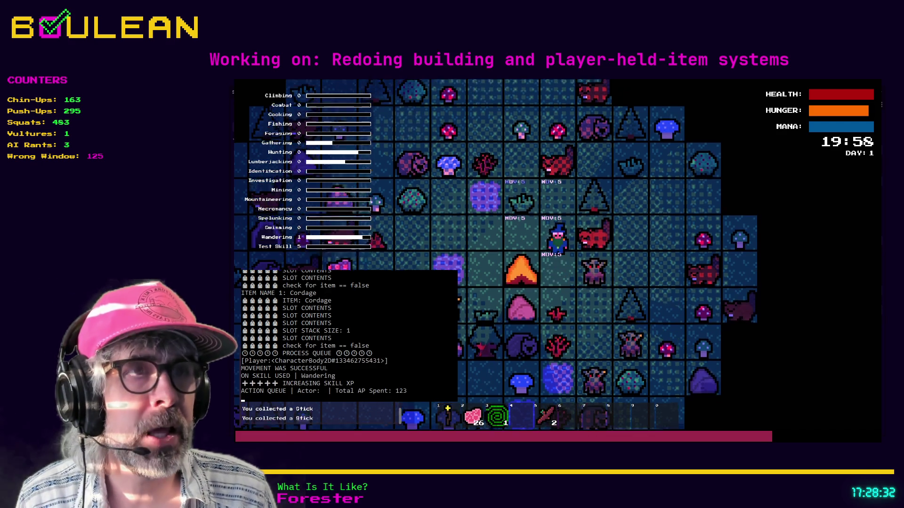
key(e)
key(w)
key(q)
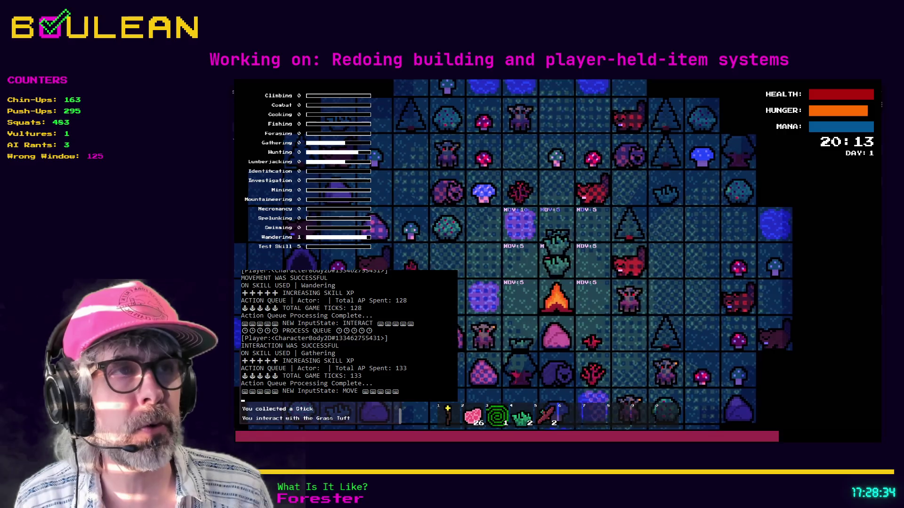
key(e)
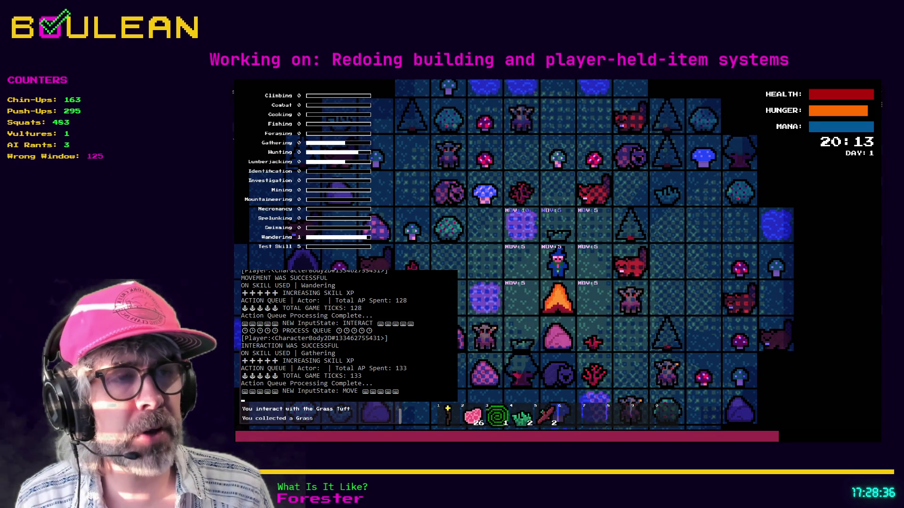
Kill the adjacent beaver, walk right and up, and bring up the Crafting panel.
key(d)
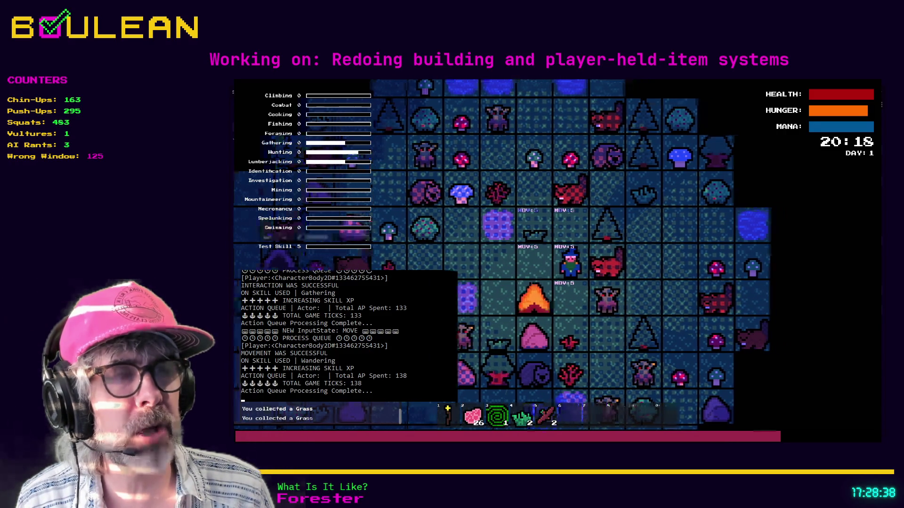
key(d)
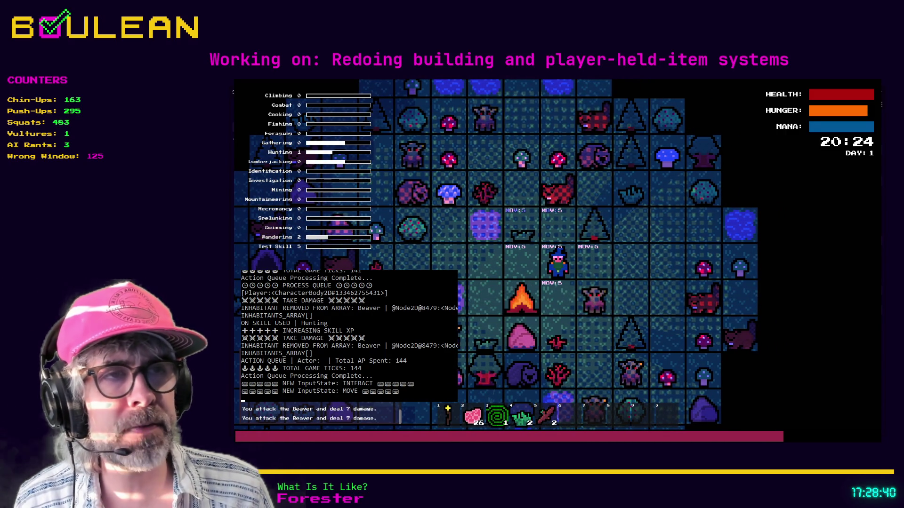
key(Right)
key(Right)
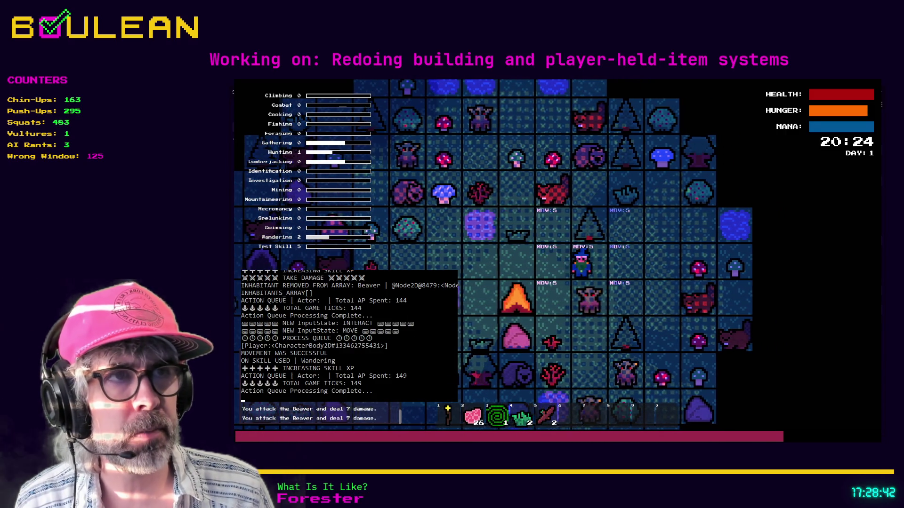
key(Up)
key(Up)
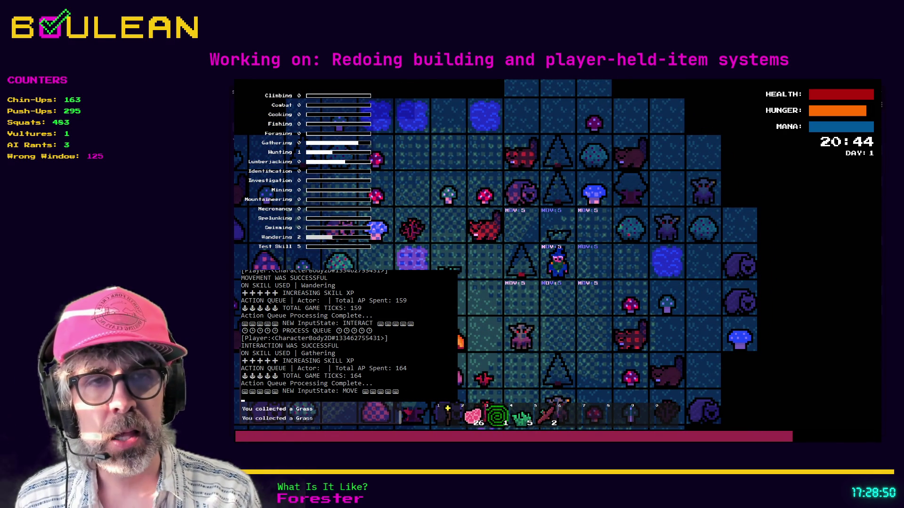
key(c)
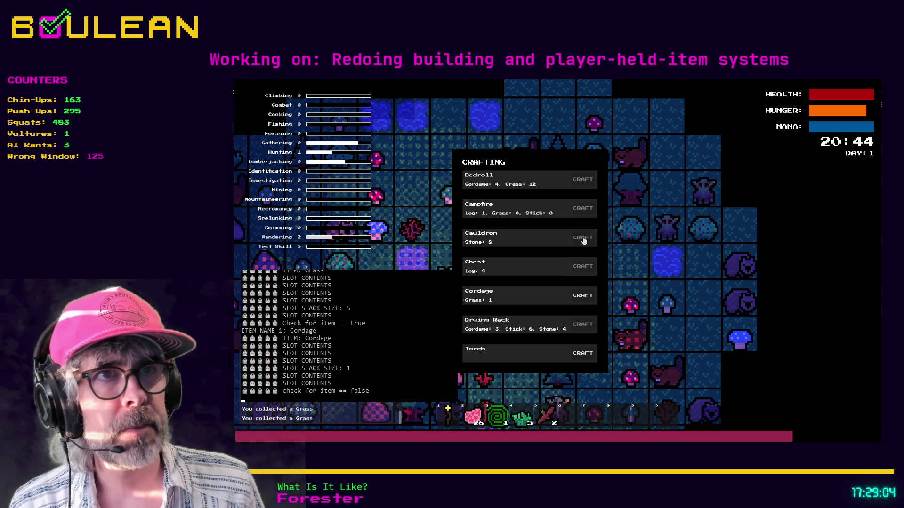
Chop the tree beside the player into a log and collect it.
key(Escape)
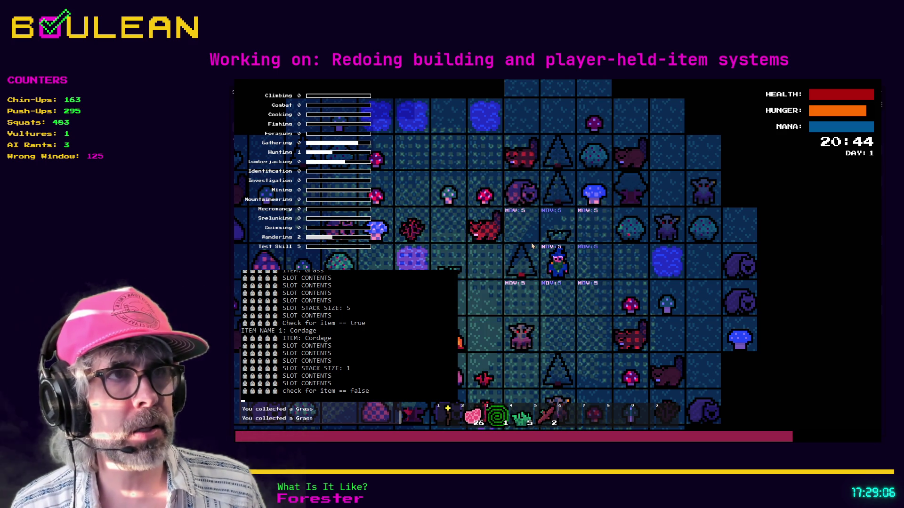
click(532, 246)
click(532, 246)
key(w)
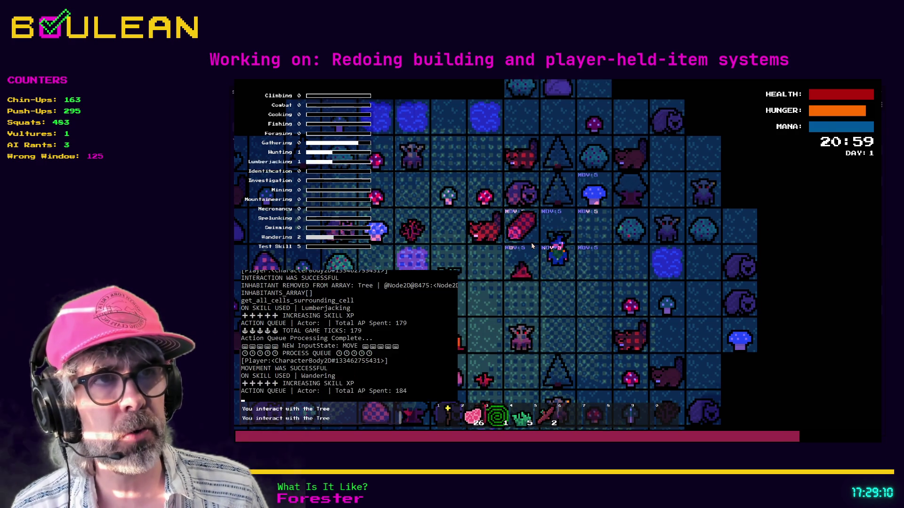
key(w)
key(a)
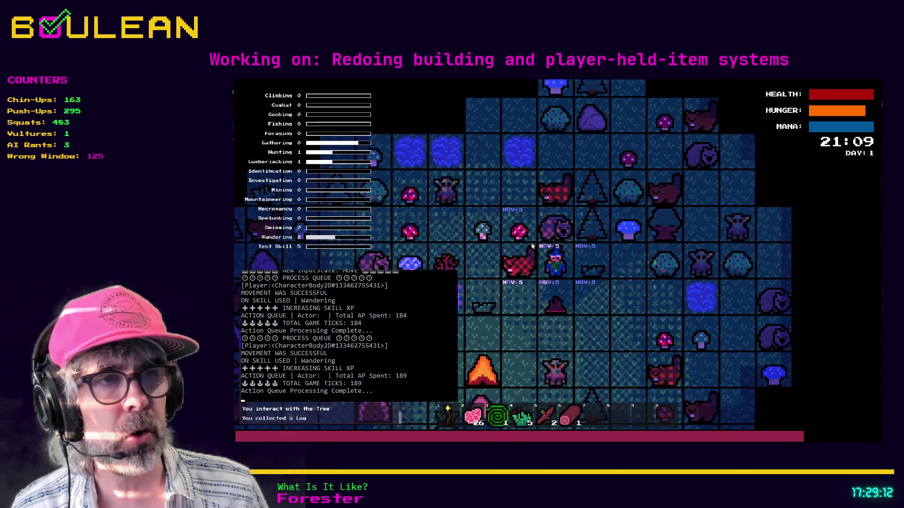
Craft a Campfire from the log, then cancel its placement.
key(d)
key(s)
key(c)
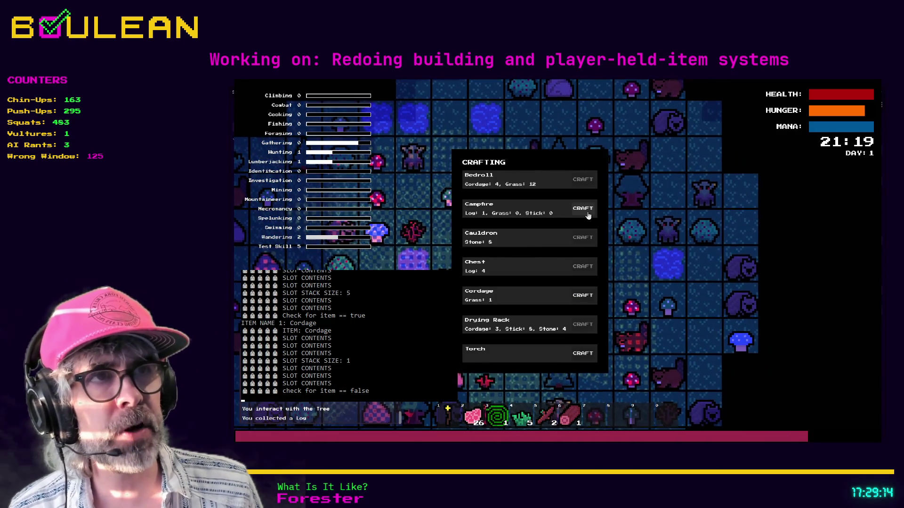
click(582, 209)
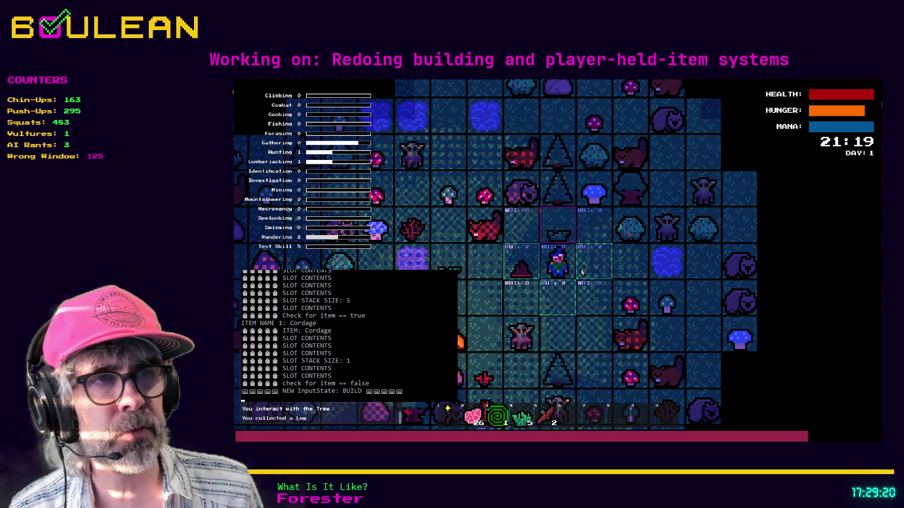
key(Escape)
Reposition the player and place the crafted Campfire on the tile to its right.
key(s)
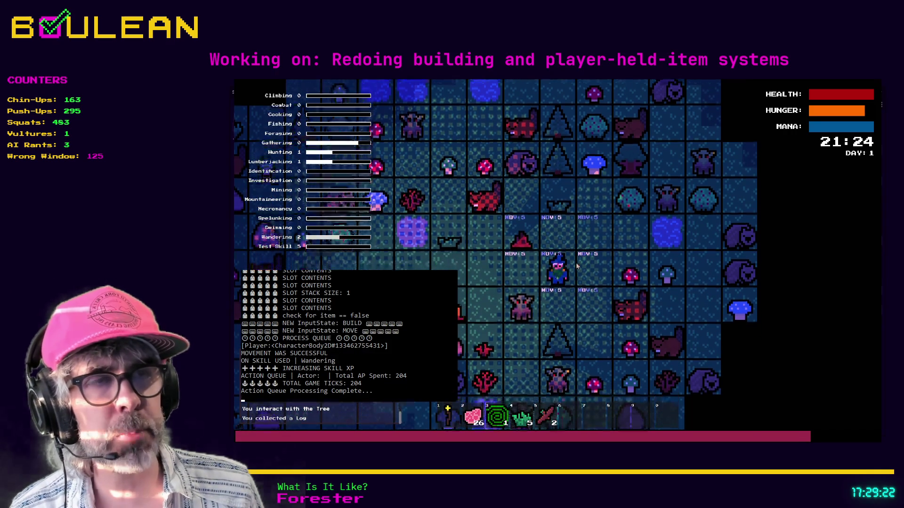
key(a)
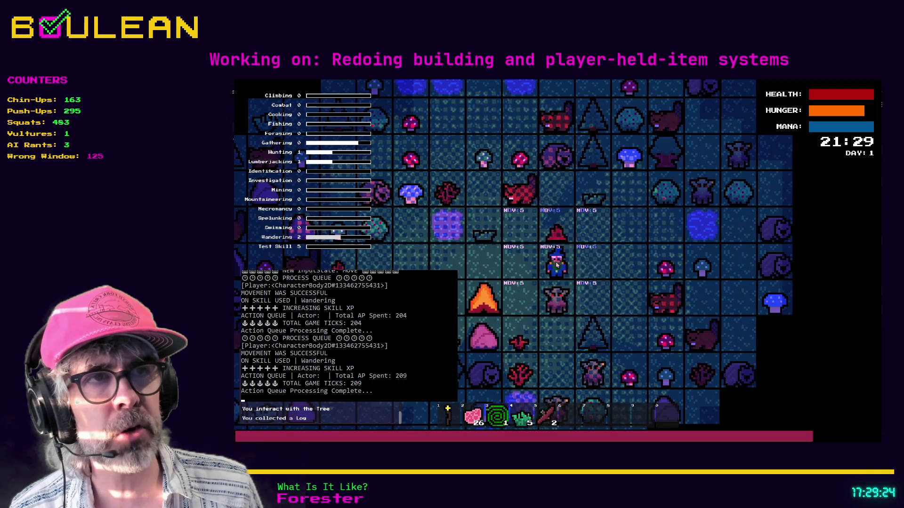
key(c)
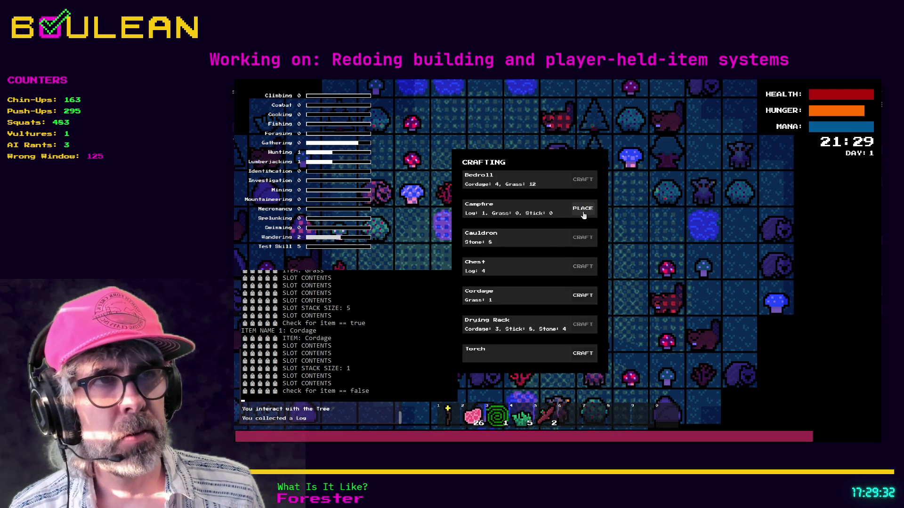
key(Left)
key(Left)
key(Left)
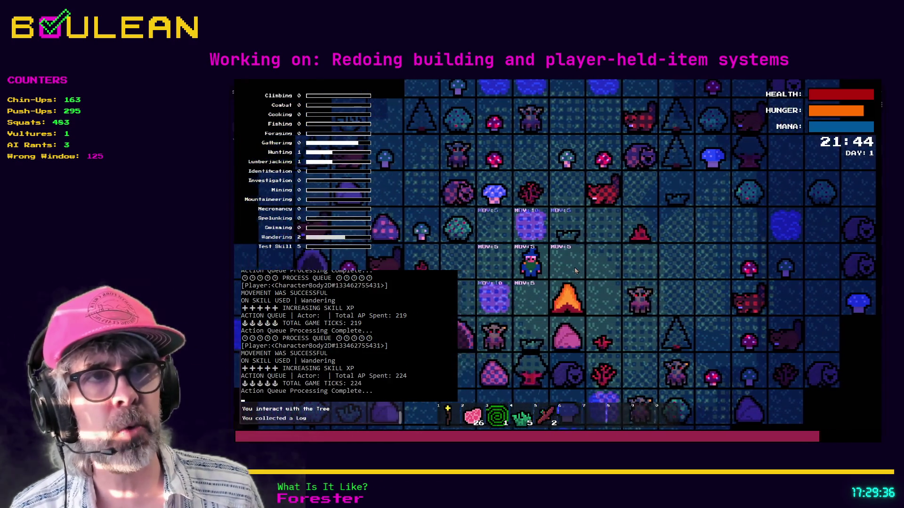
key(c)
click(585, 209)
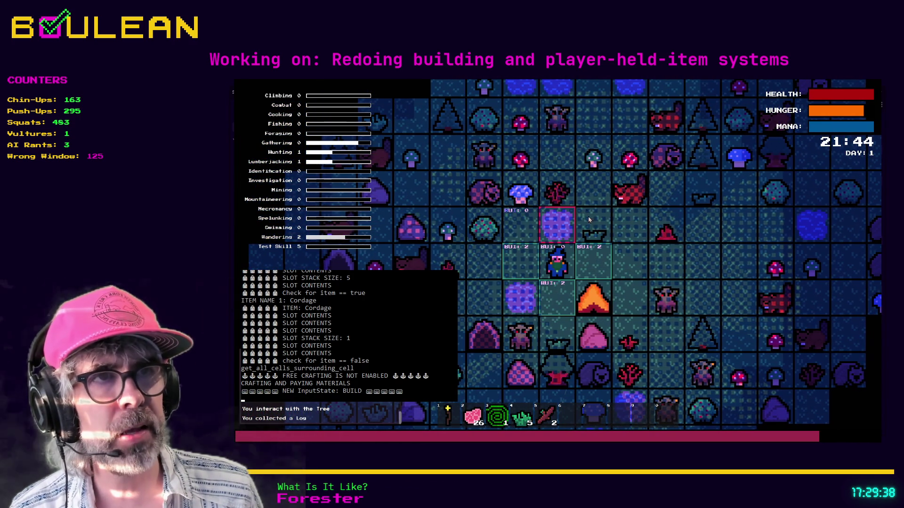
click(601, 266)
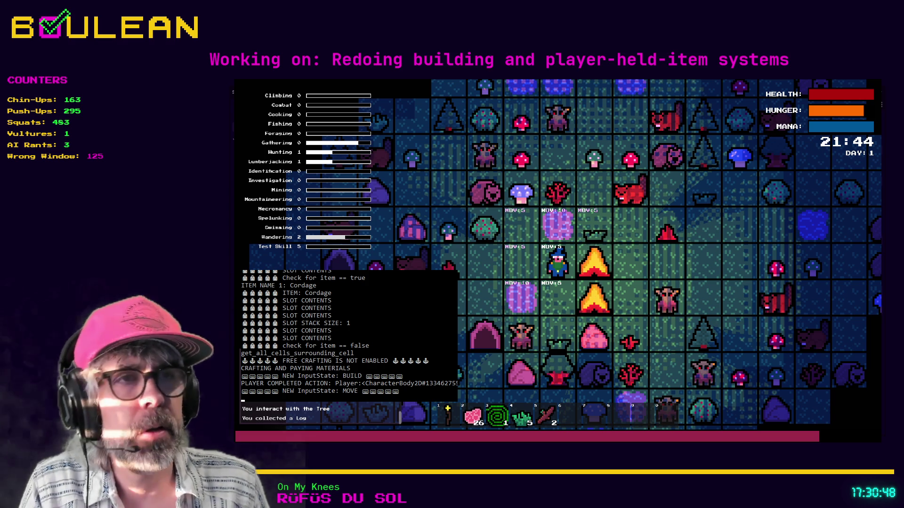
key(a)
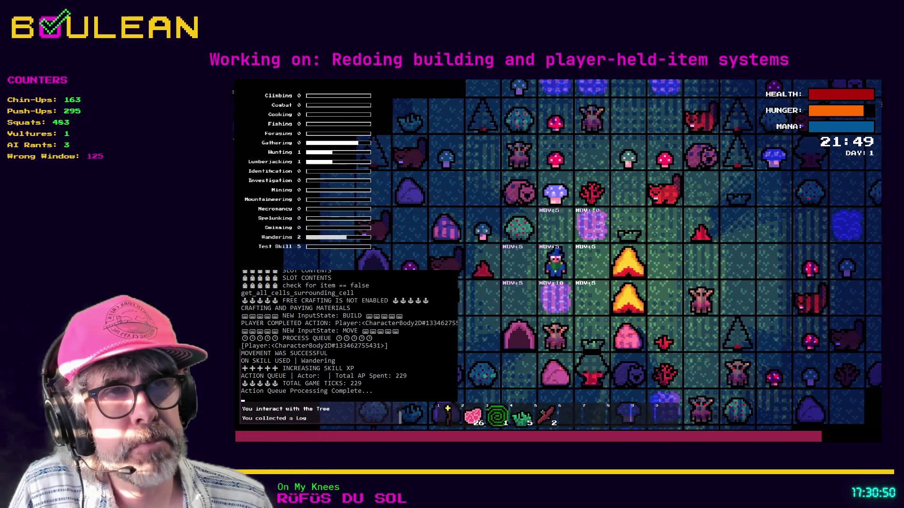
Walk west and south, light the torch from hotbar slot 1, then return toward the campfires.
key(a)
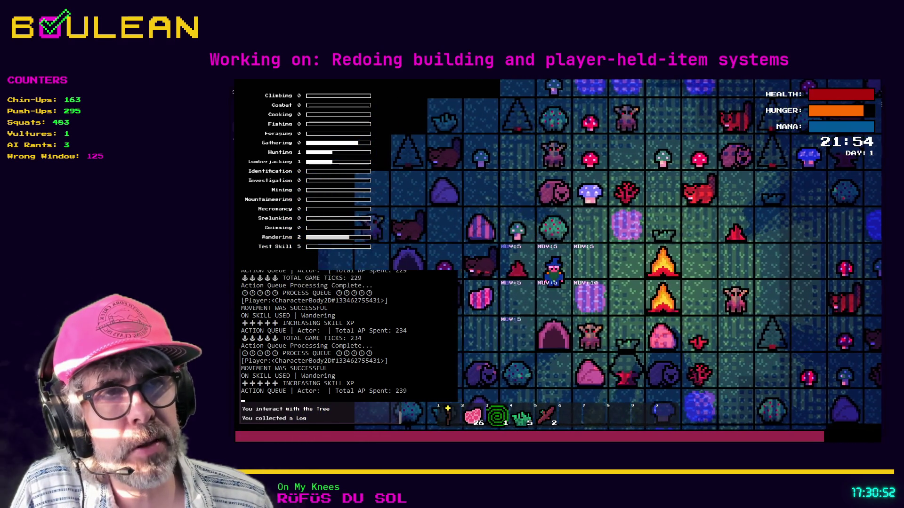
key(s)
key(a)
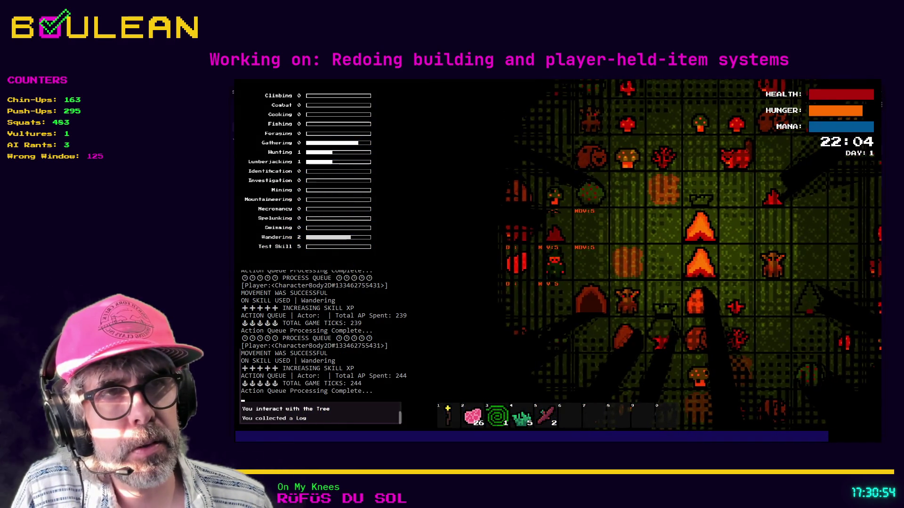
key(1)
key(a)
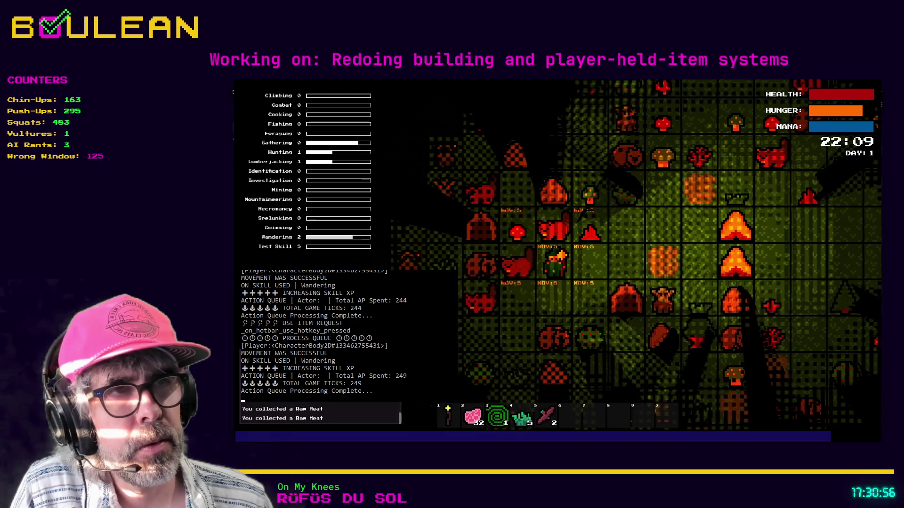
key(d)
key(d)
key(d)
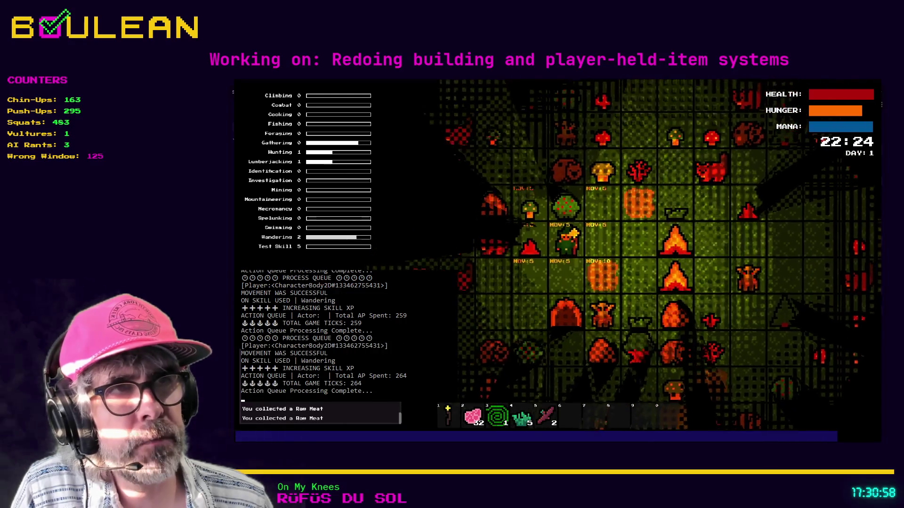
key(w)
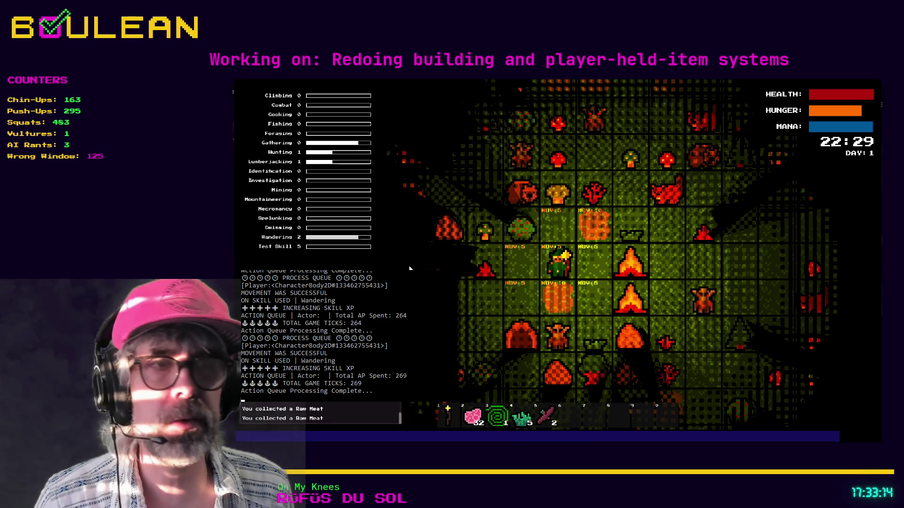
Forage a Berry from the bush above, then walk left and down toward the beaver.
key(a)
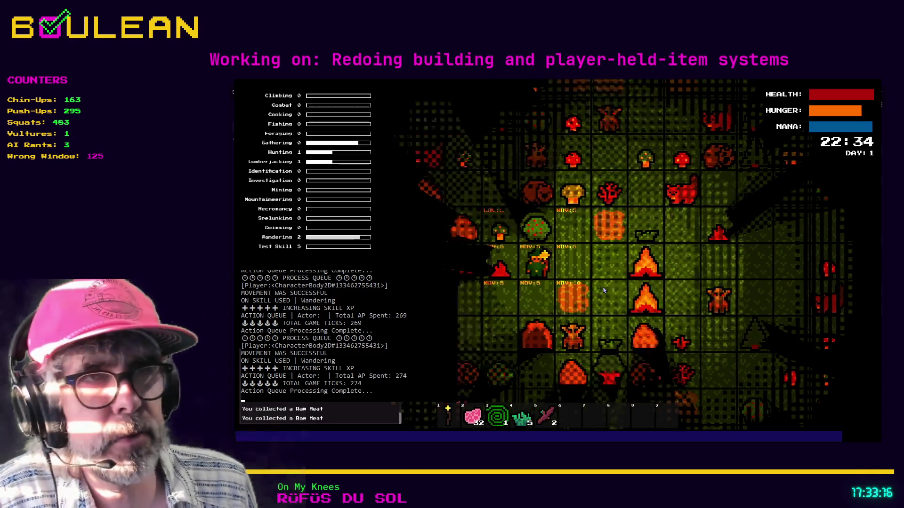
key(e)
key(w)
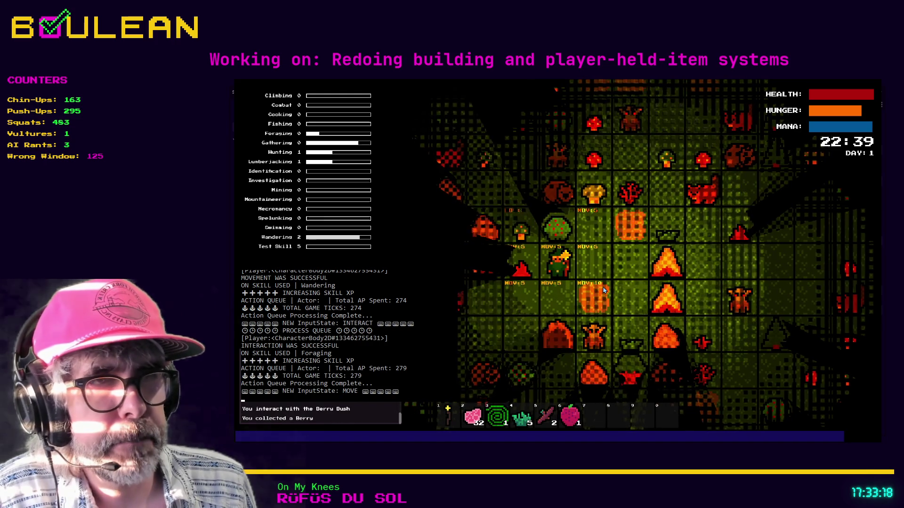
key(s)
key(a)
key(a)
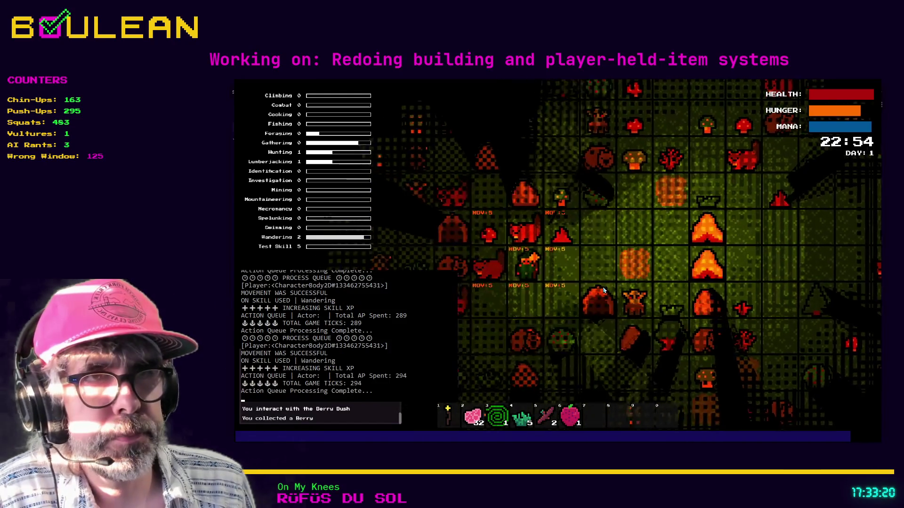
key(a)
key(a)
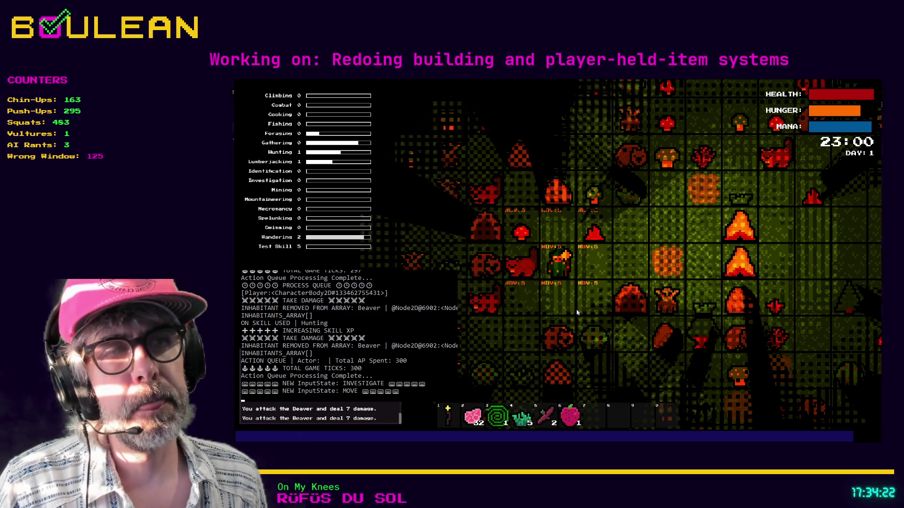
scroll(576, 312, up, 2)
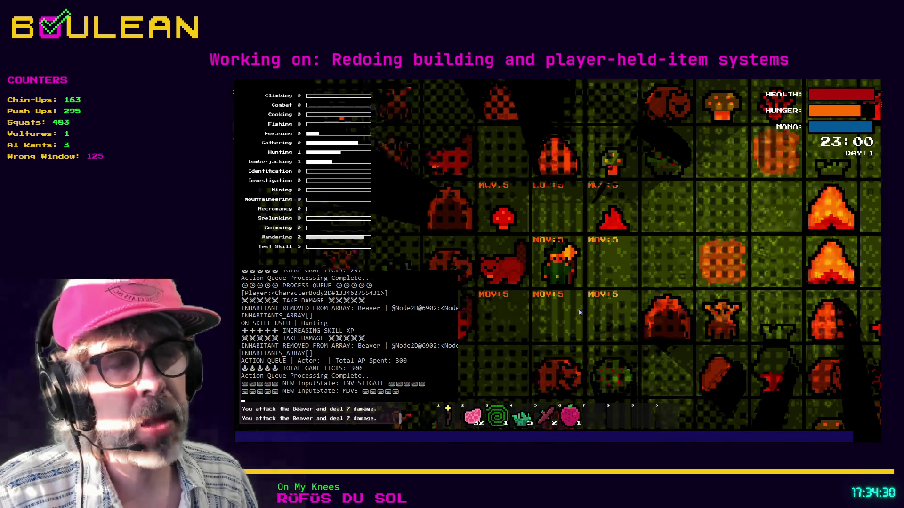
Close the in-game crafting panel and quit the debug build back to the editor.
key(c)
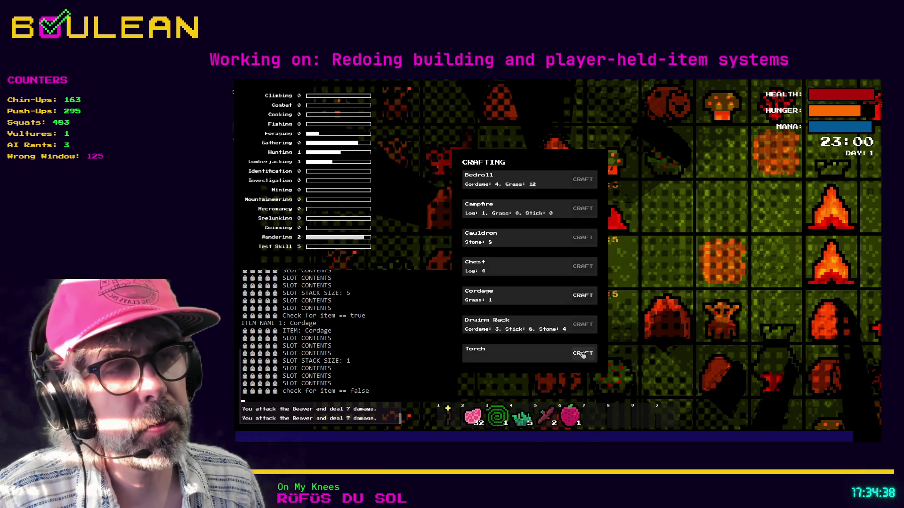
key(Escape)
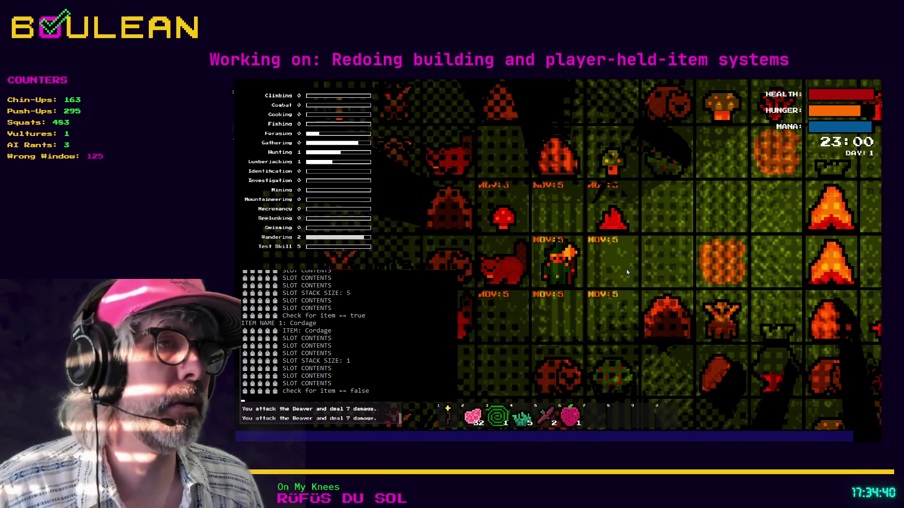
key(Escape)
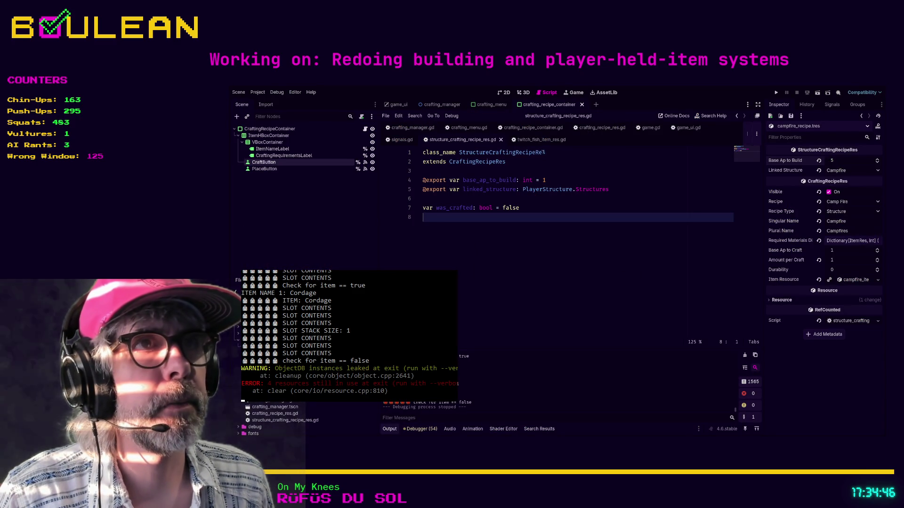
Go to line 31 of crafting_recipe_container.gd, then view the scene in 2D and select ItemNameLabel.
click(520, 129)
click(471, 199)
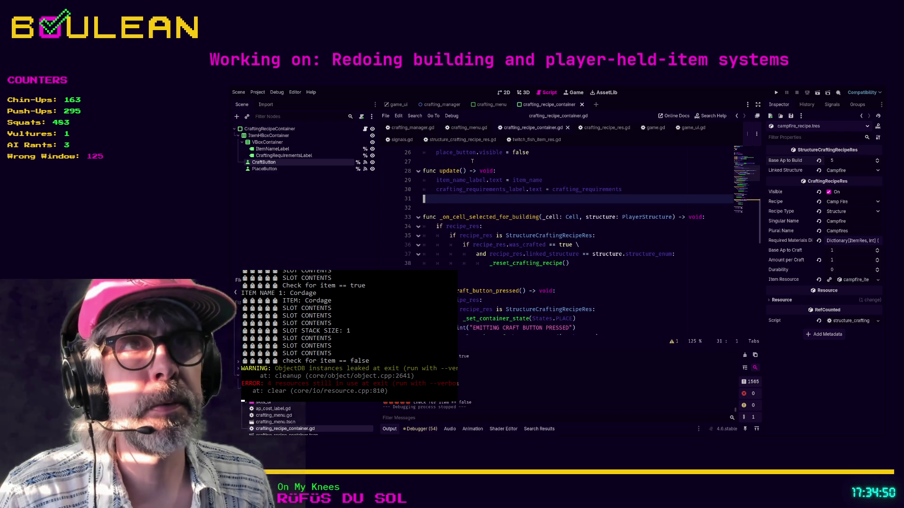
click(503, 92)
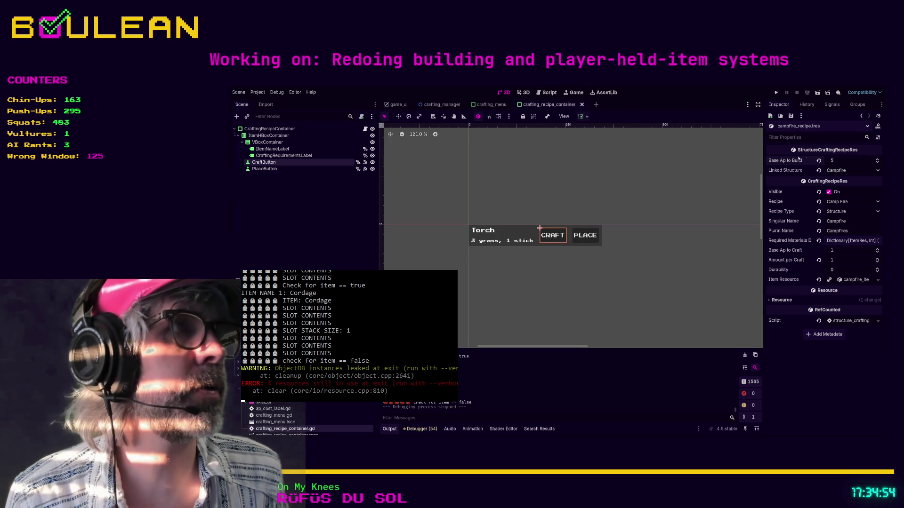
click(290, 149)
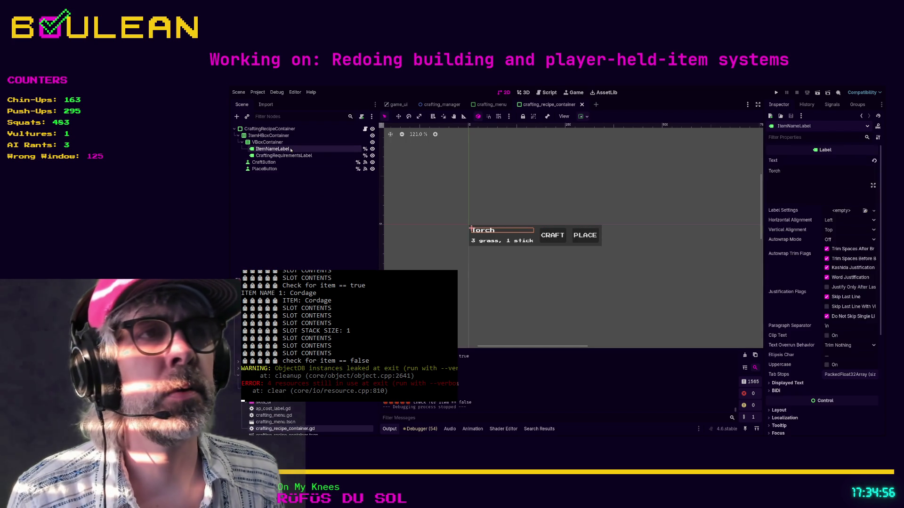
Add cost text '(05)' to CraftButton and '(99)' to PlaceButton in the Inspector.
click(266, 162)
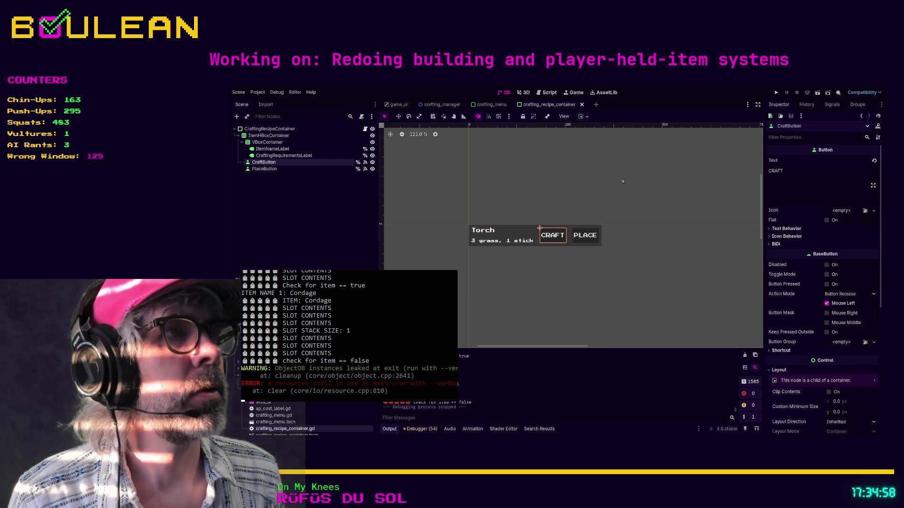
click(805, 183)
text((05)
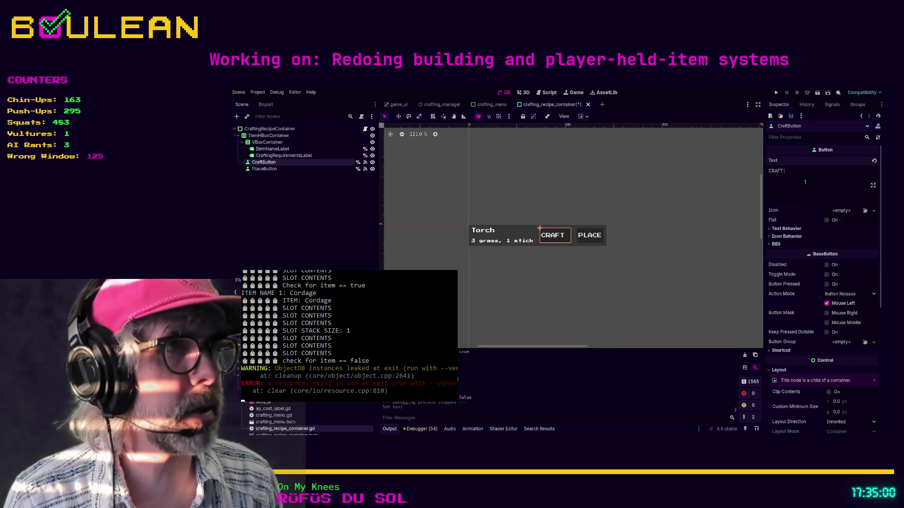
text())
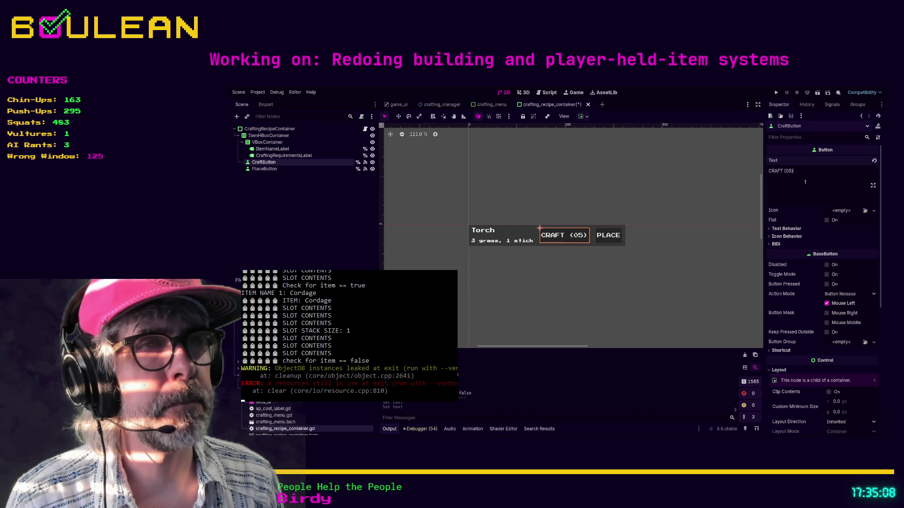
click(264, 168)
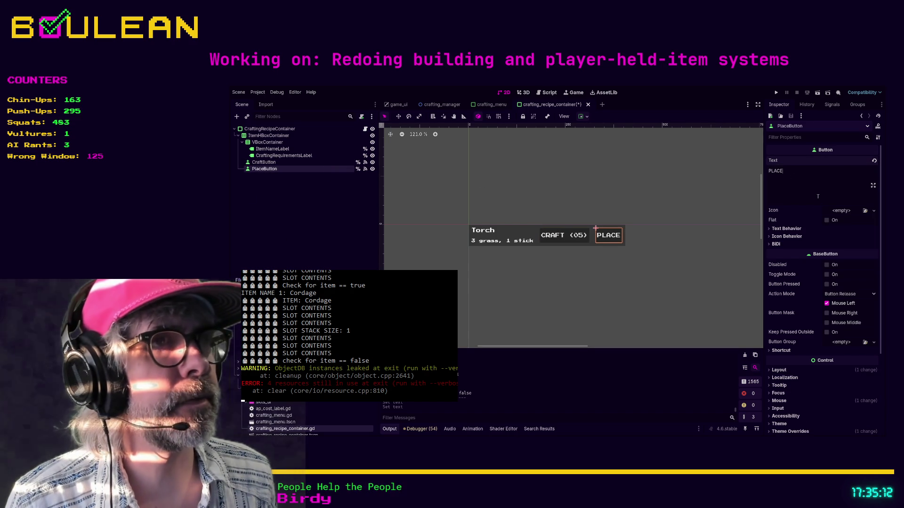
text(()
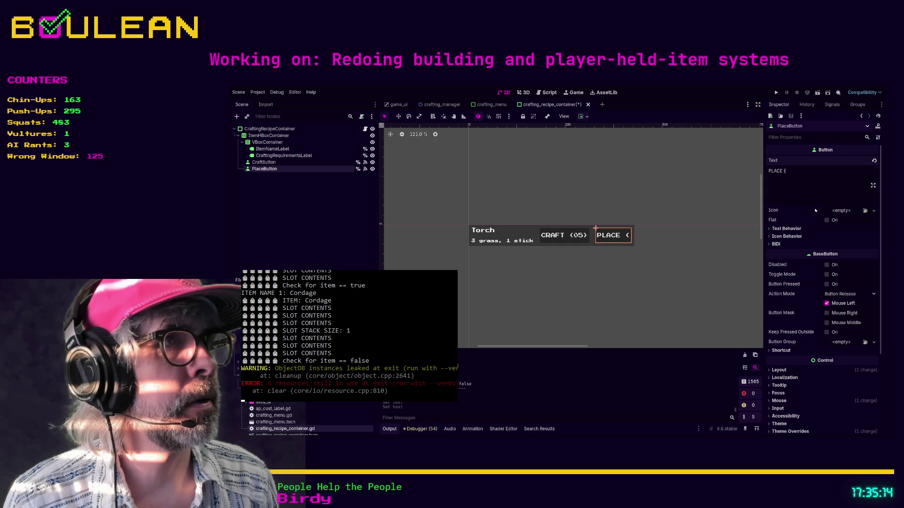
text(99))
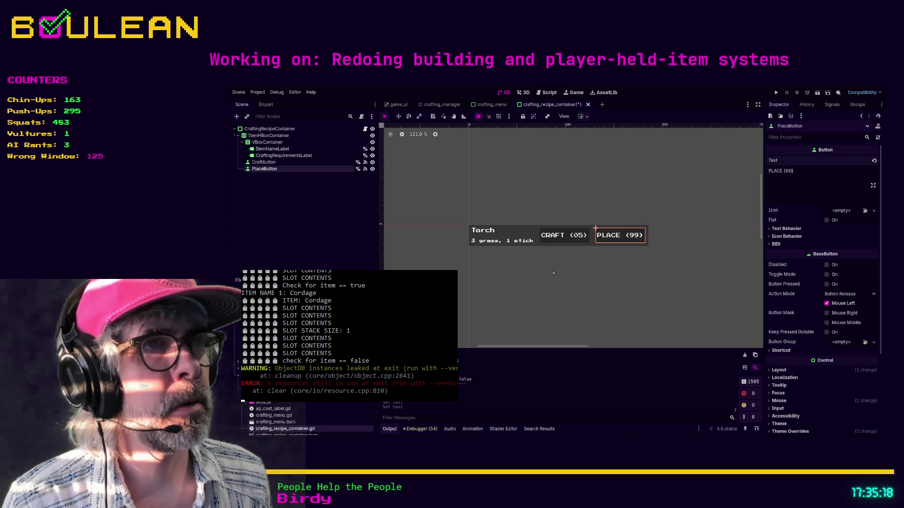
Correct the CraftButton text to 'CRAFT (00)' and save the crafting_recipe_container scene.
click(580, 233)
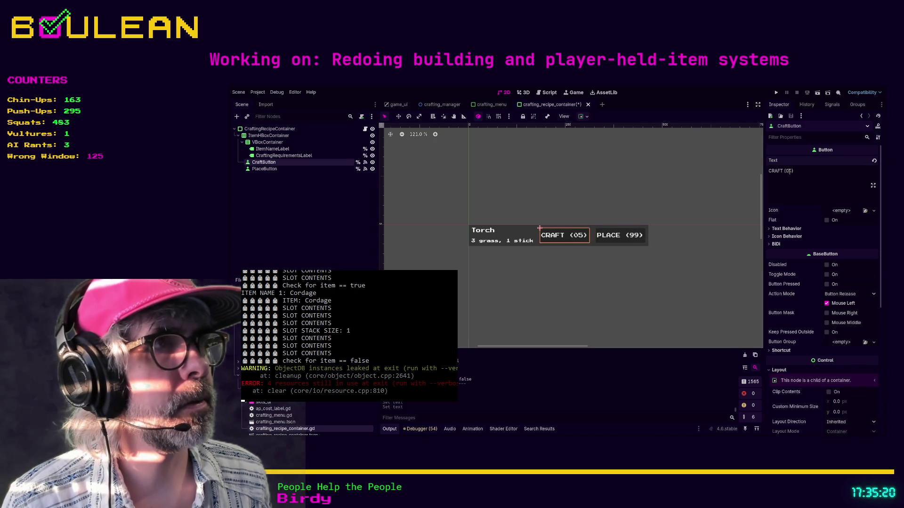
key(BackSpace)
text(0)
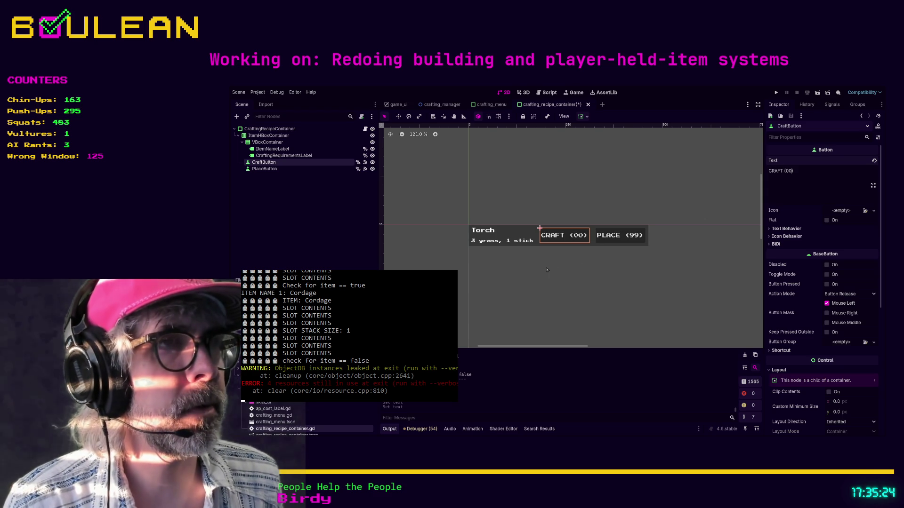
click(547, 270)
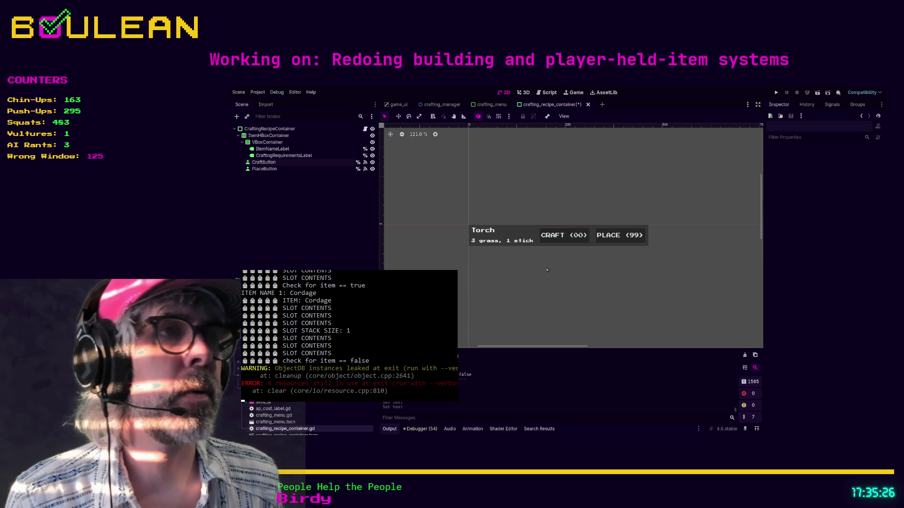
key(ctrl+s)
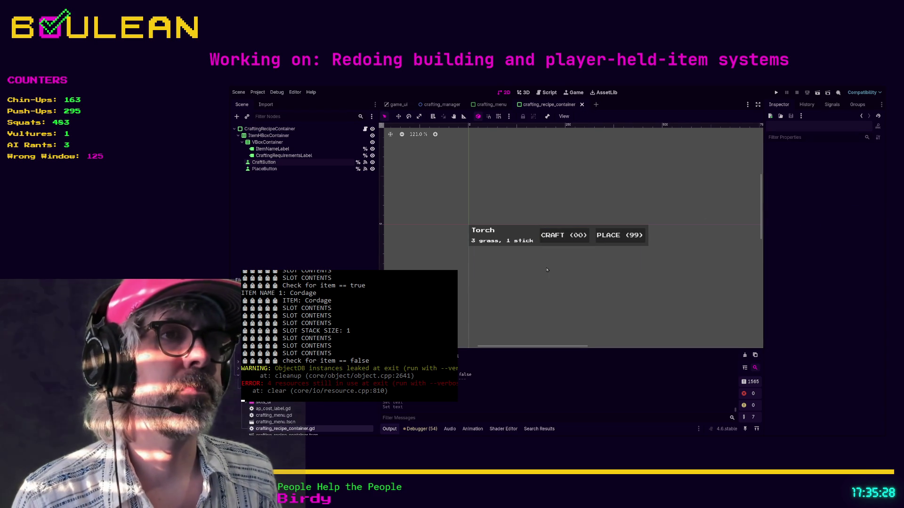
key(F5)
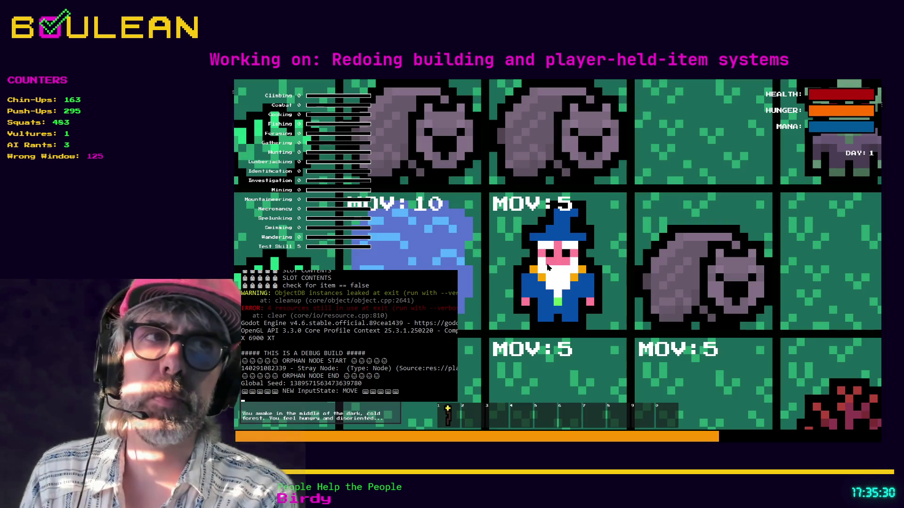
key(c)
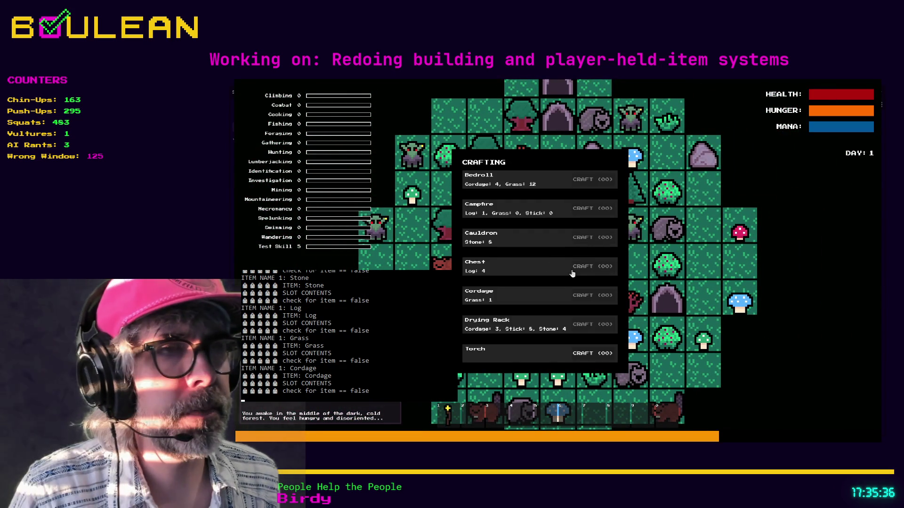
key(c)
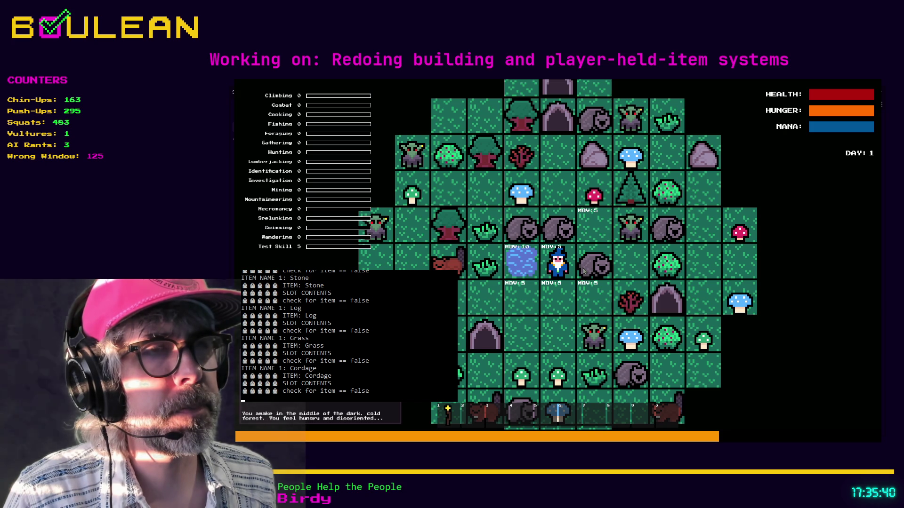
key(Escape)
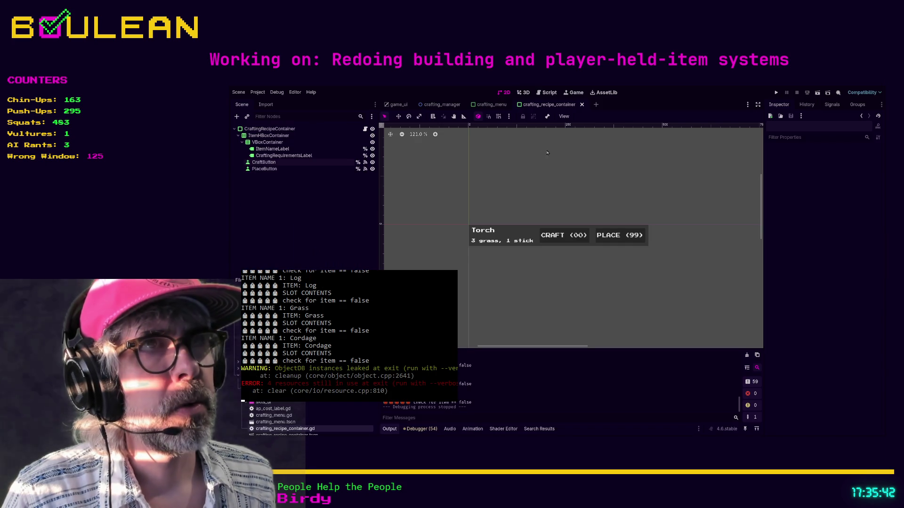
In update(), add craft_button.text = "CRAFT" below the crafting requirements label line.
click(547, 92)
scroll(638, 223, down, 2)
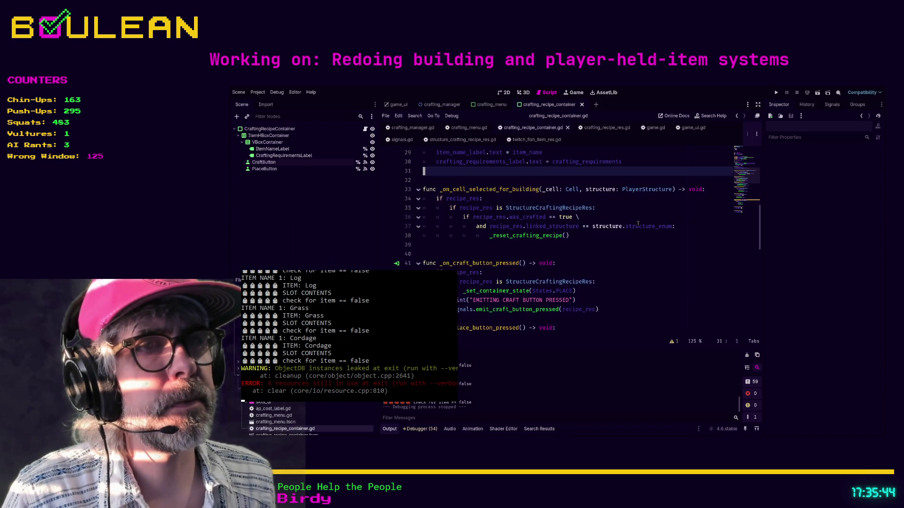
scroll(638, 223, up, 3)
scroll(637, 224, up, 2)
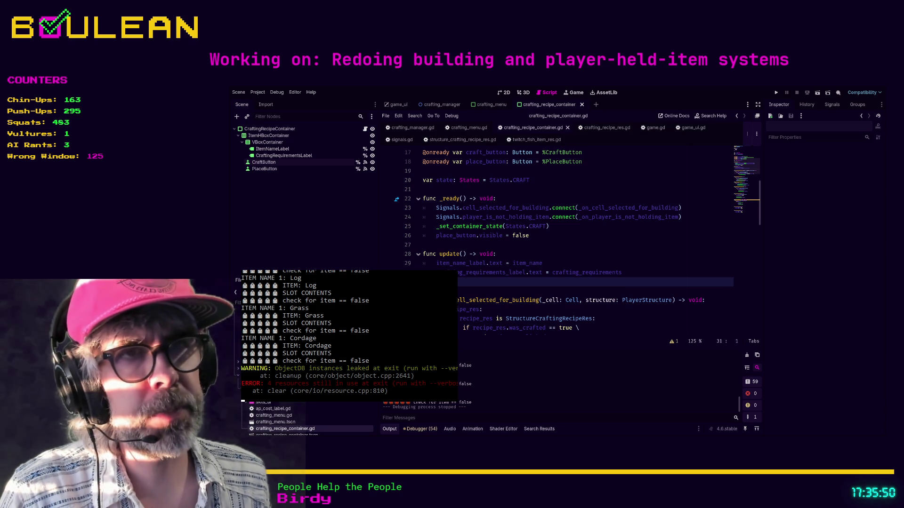
key(Tab)
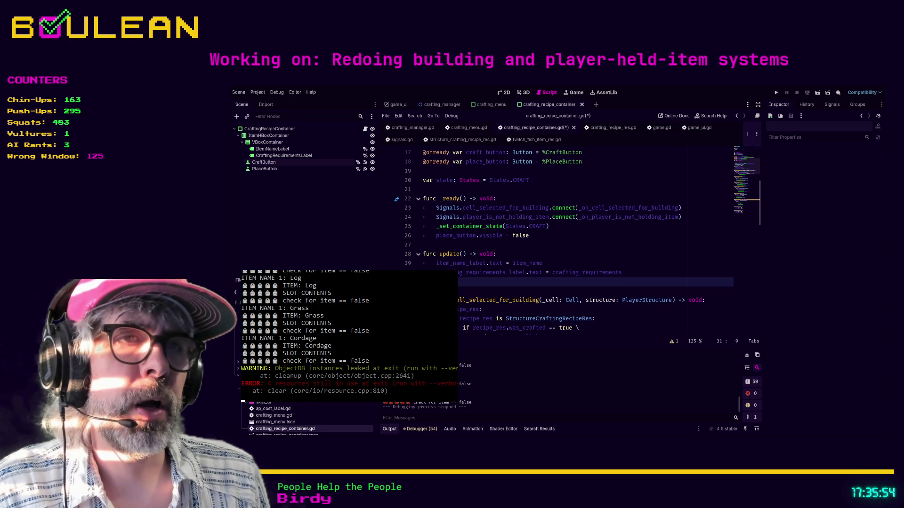
text(ft_)
key(Return)
text(utton.)
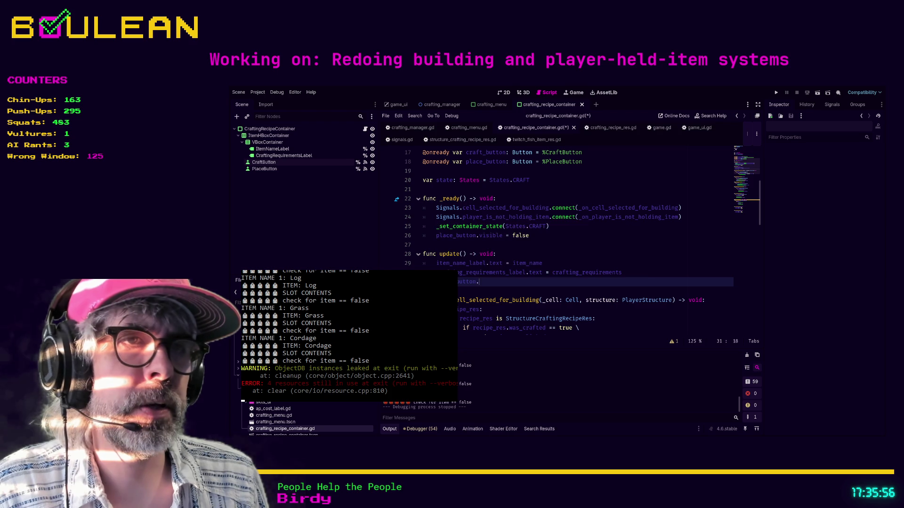
text(text)
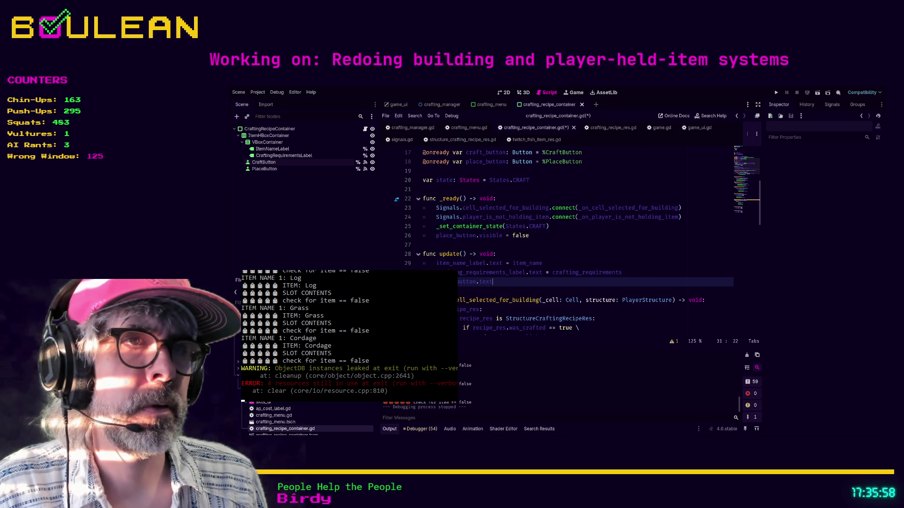
text( = )
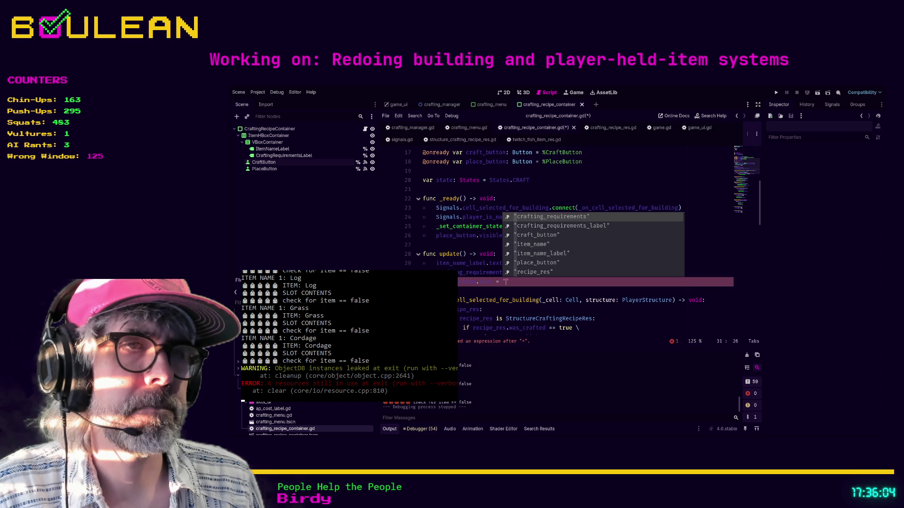
text("CRAFT)
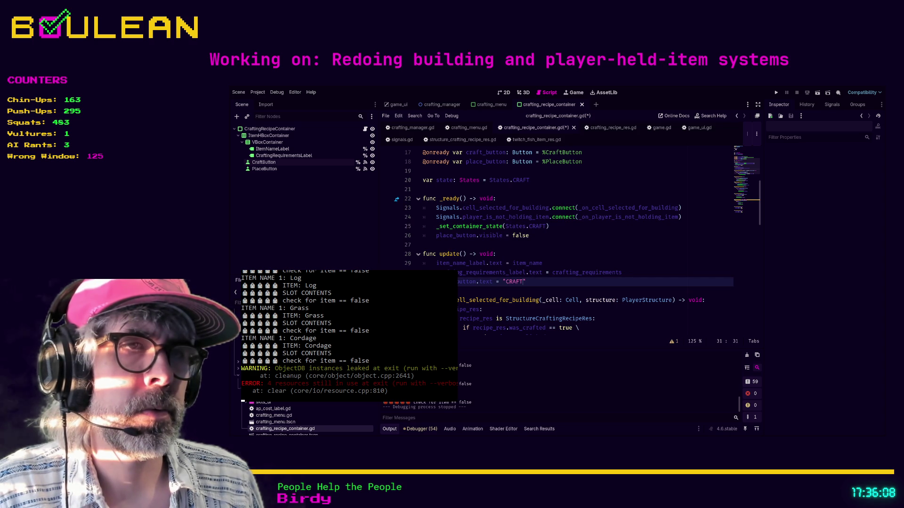
scroll(433, 227, up, 3)
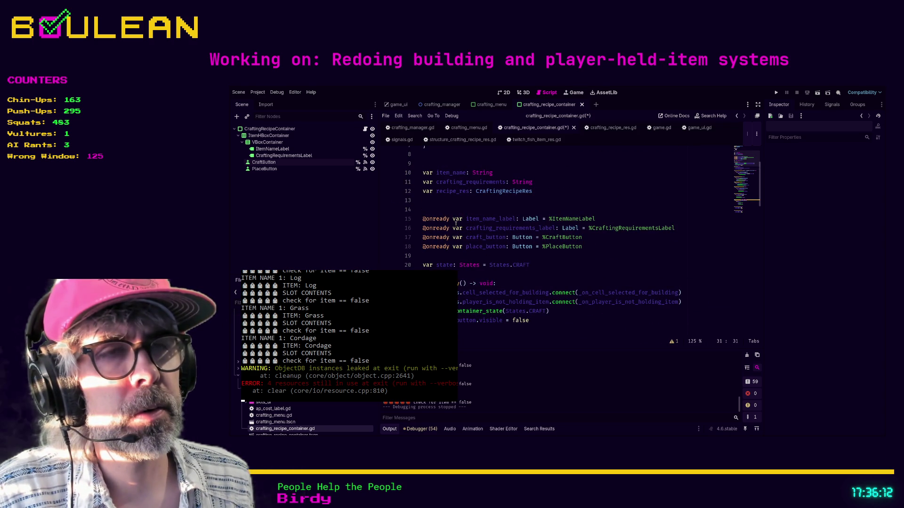
Insert blank lines above the States enum to free up line 4.
scroll(455, 224, down, 3)
scroll(456, 224, up, 5)
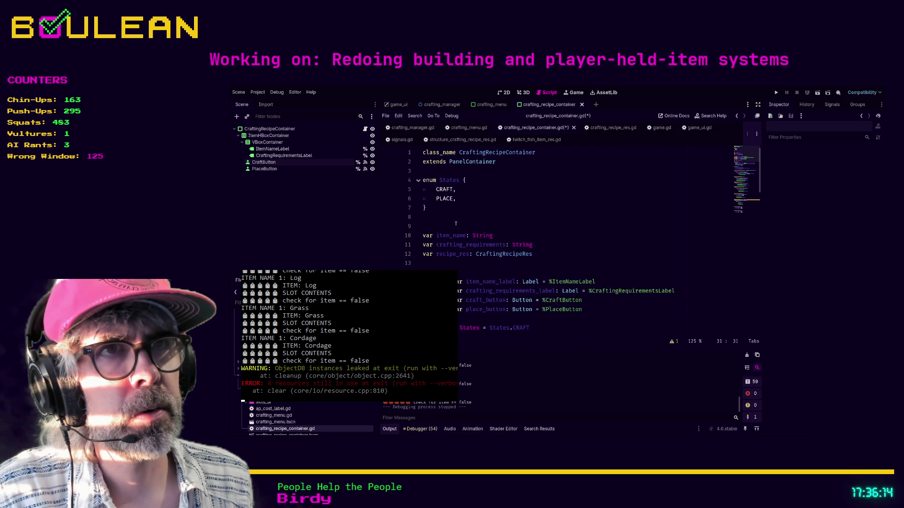
click(445, 214)
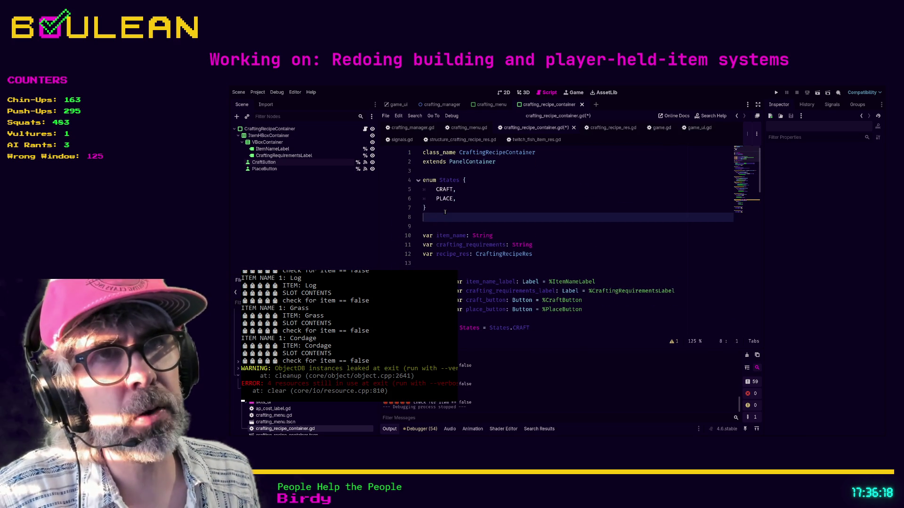
key(Up)
key(Up)
key(Up)
key(Return)
key(Return)
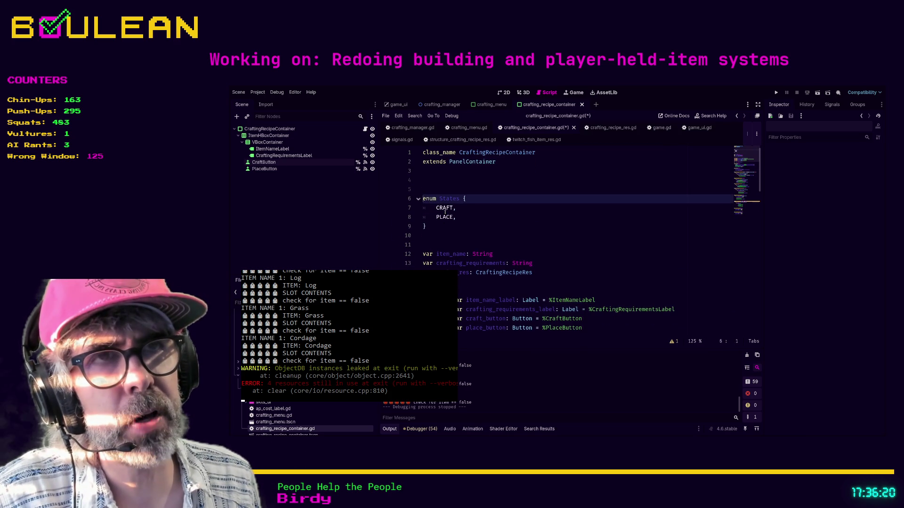
key(Up)
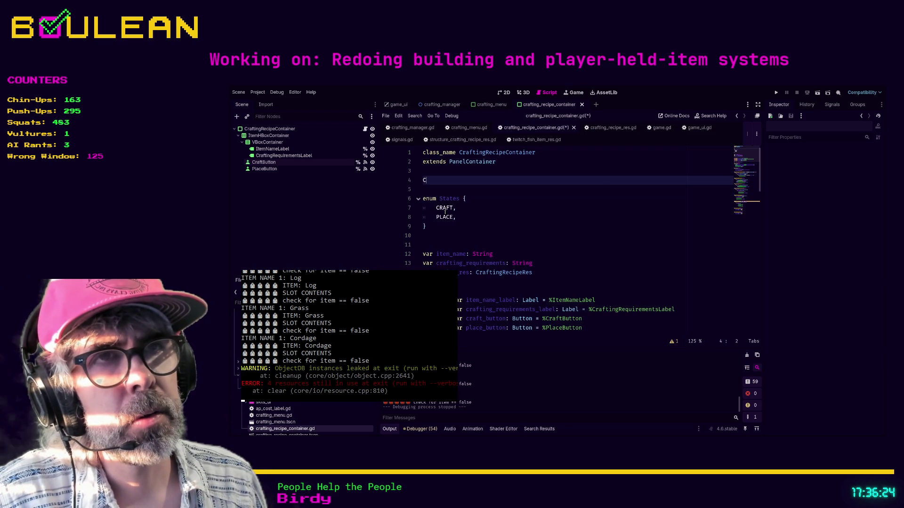
Declare const CRAFT_TEXT: String = "CRAFT" on line 4.
text(onstants)
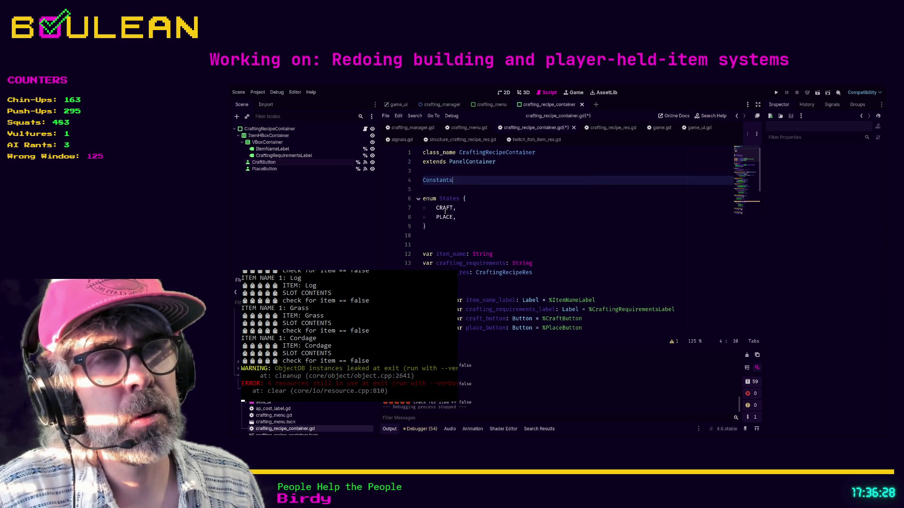
text(: States =)
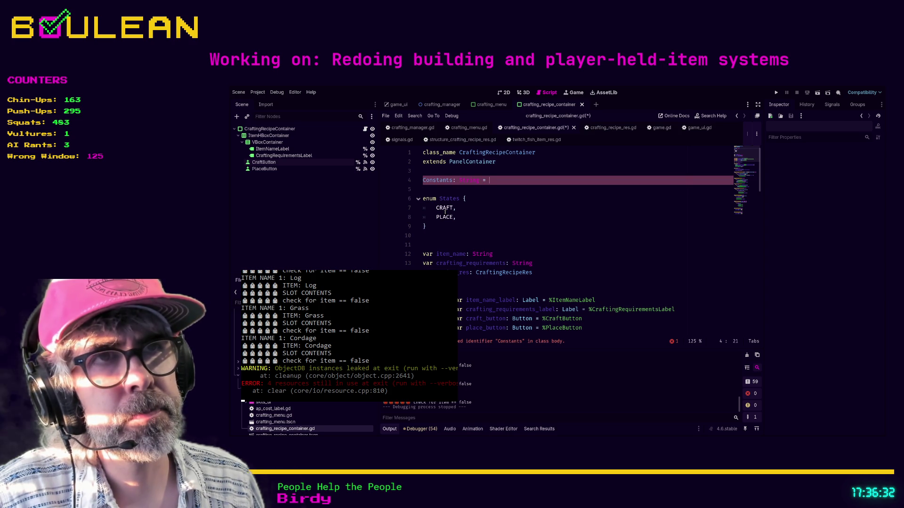
text(")
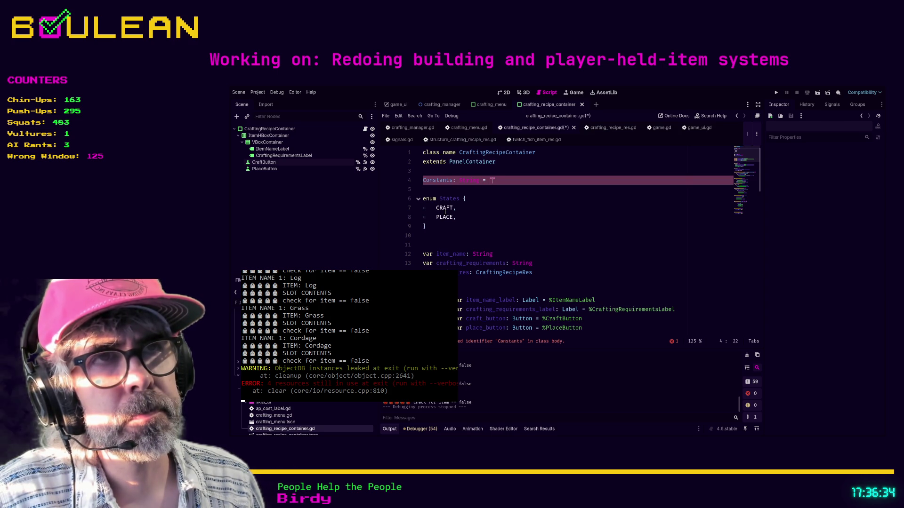
key(BackSpace)
key(BackSpace)
key(BackSpace)
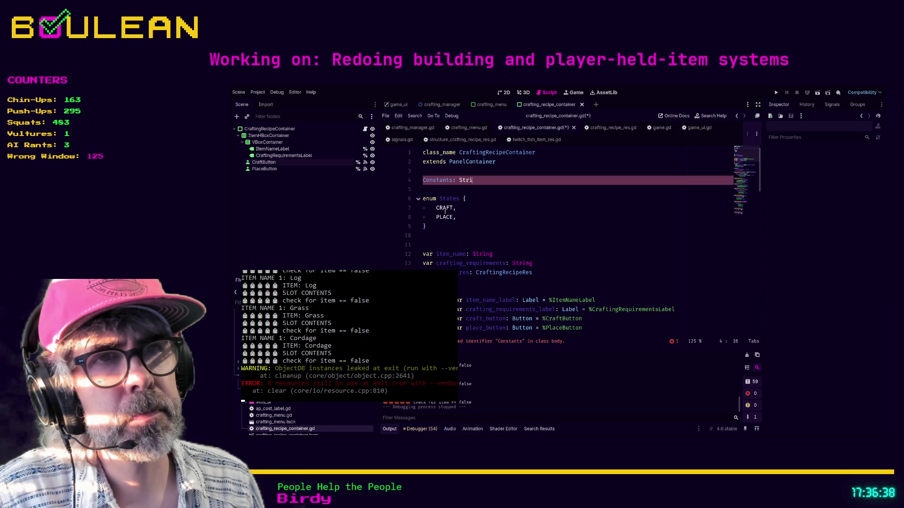
key(BackSpace)
key(BackSpace)
key(BackSpace)
key(BackSpace)
key(BackSpace)
key(BackSpace)
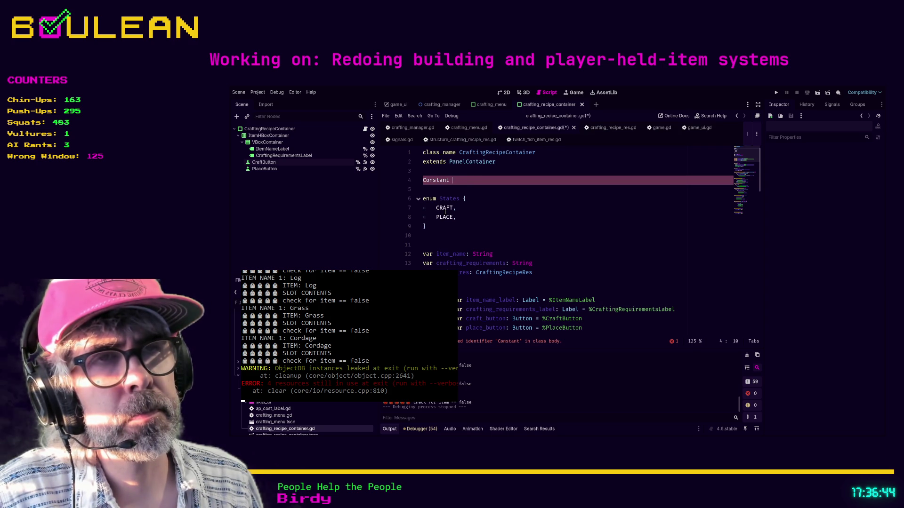
text(craf)
key(BackSpace)
key(BackSpace)
key(BackSpace)
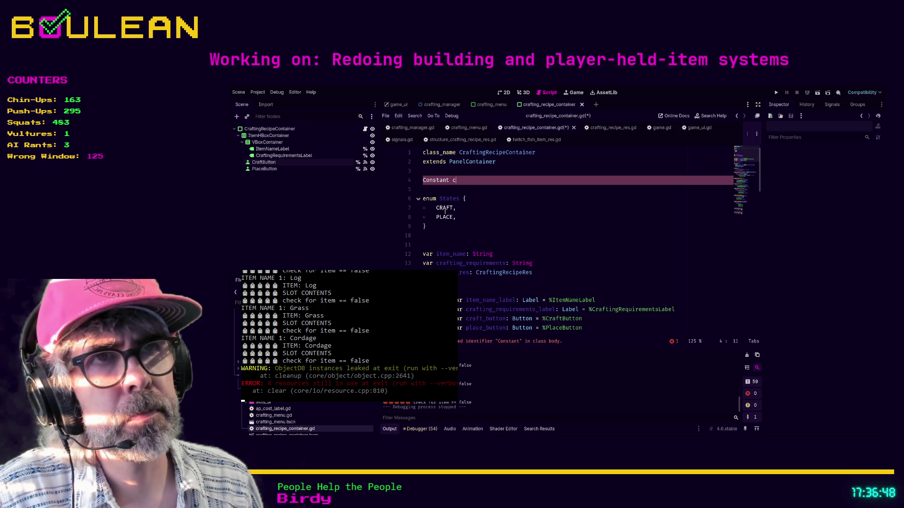
text(CRAFT_TEXT)
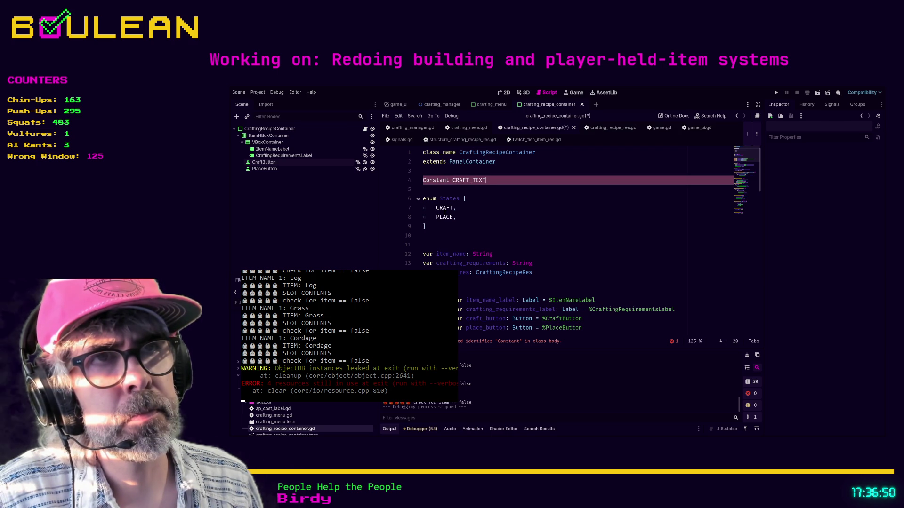
text(: Strin)
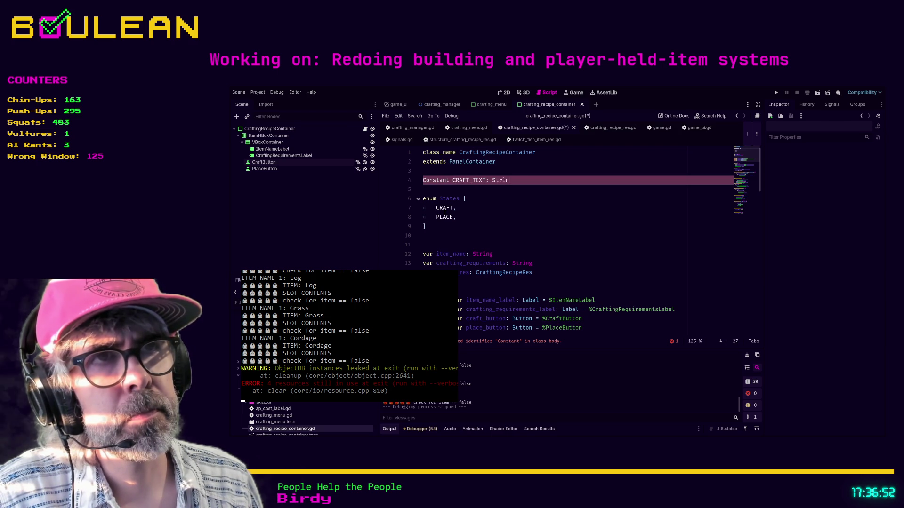
text(g = "CRAFT)
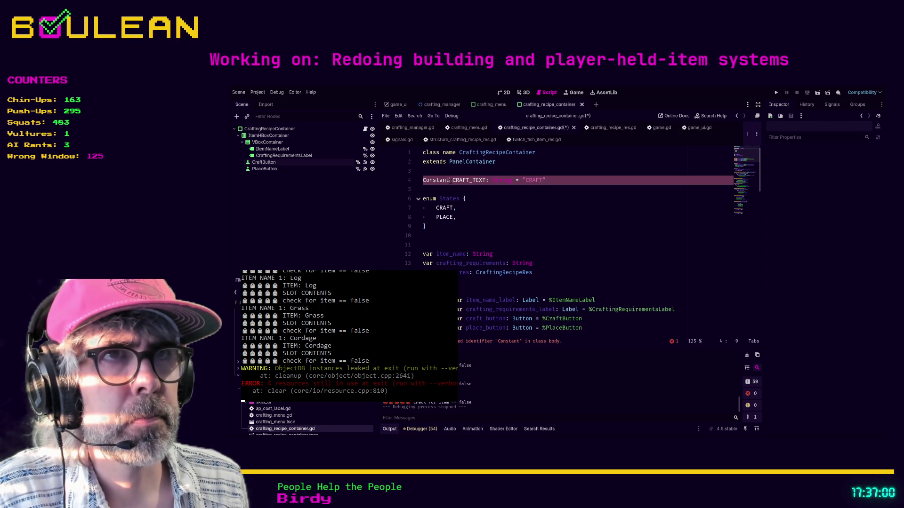
key(BackSpace)
key(BackSpace)
key(BackSpace)
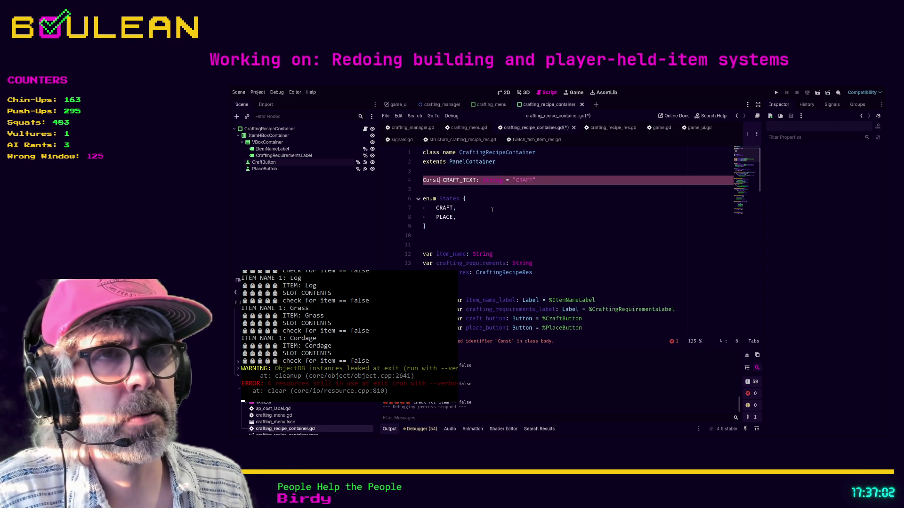
key(BackSpace)
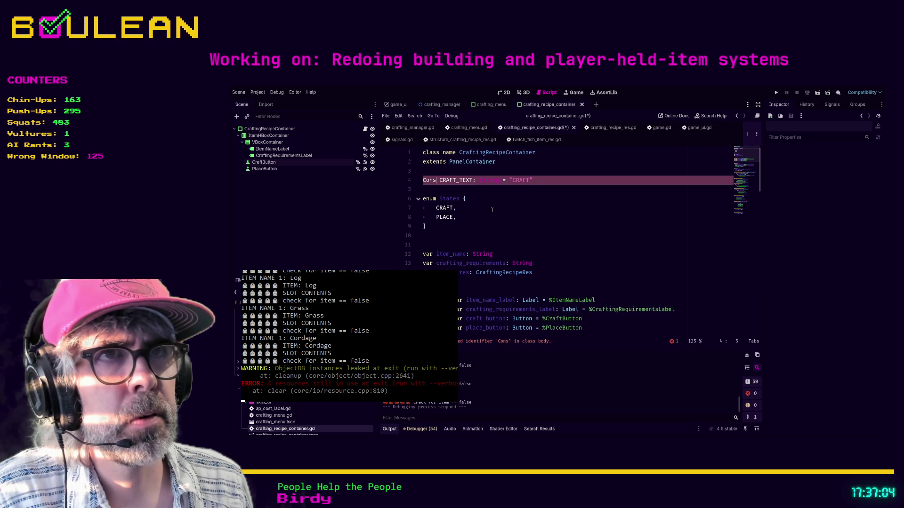
text(t)
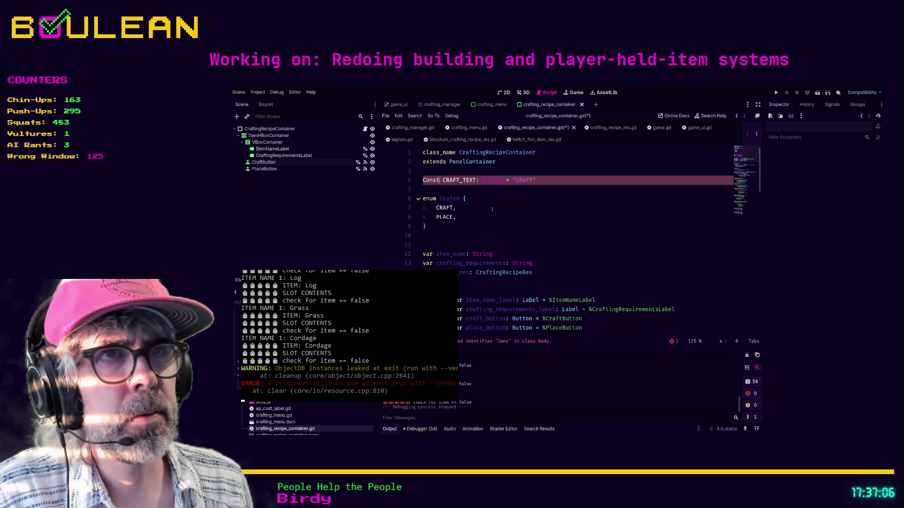
key(Down)
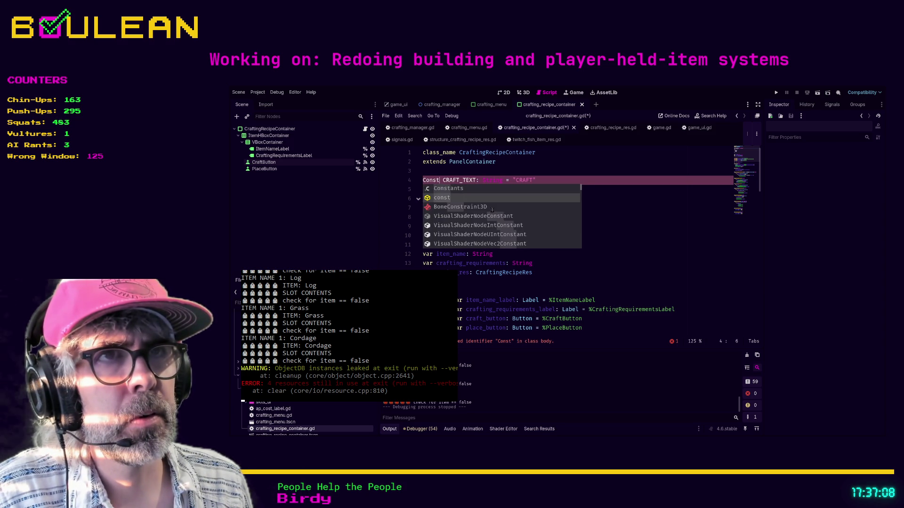
key(Return)
key(BackSpace)
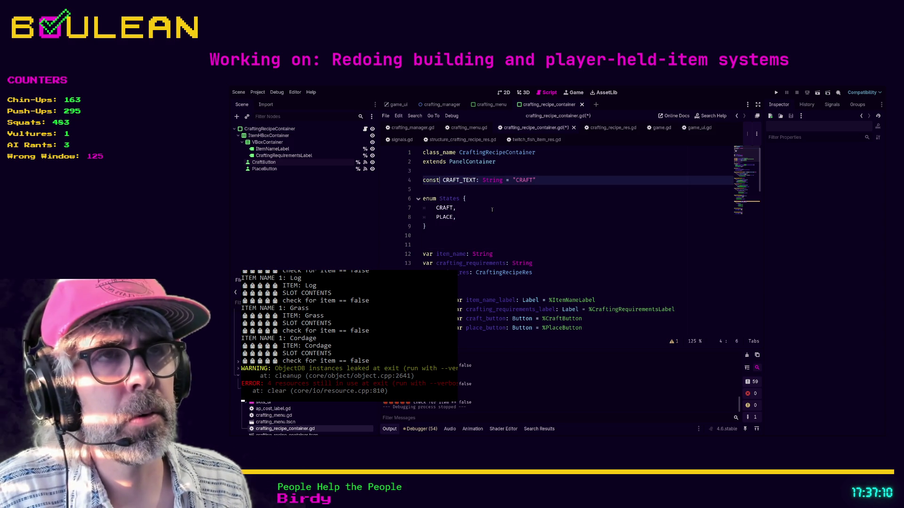
key(End)
Replace the hard-coded "CRAFT" in update() with CRAFT_TEXT + str().
scroll(529, 210, down, 4)
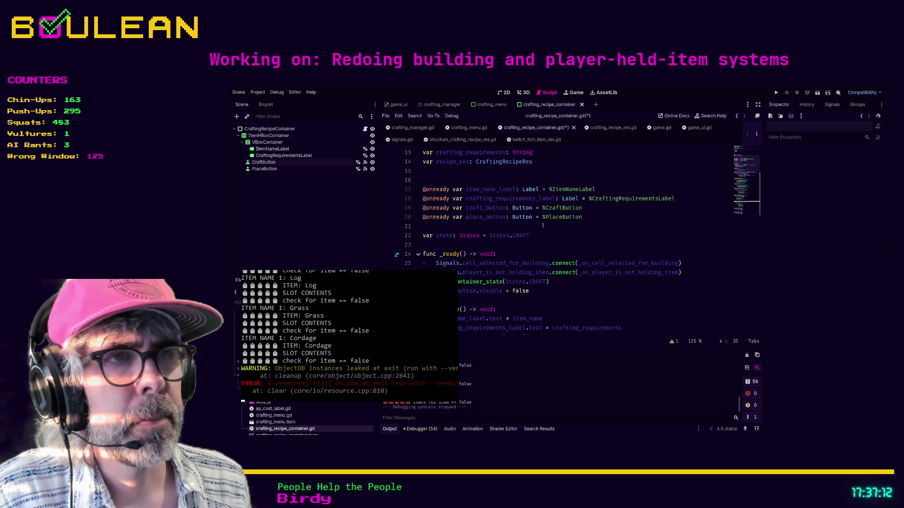
scroll(542, 231, down, 4)
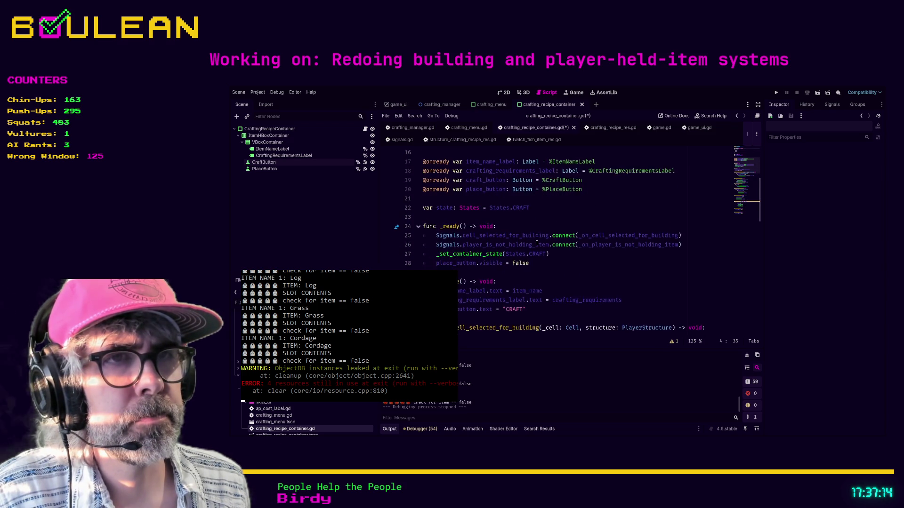
double_click(523, 227)
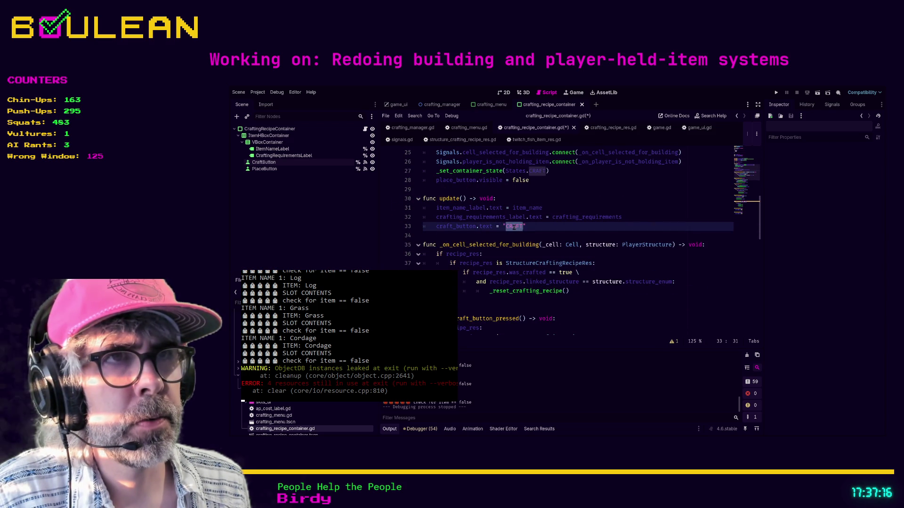
key(Left)
click(529, 227)
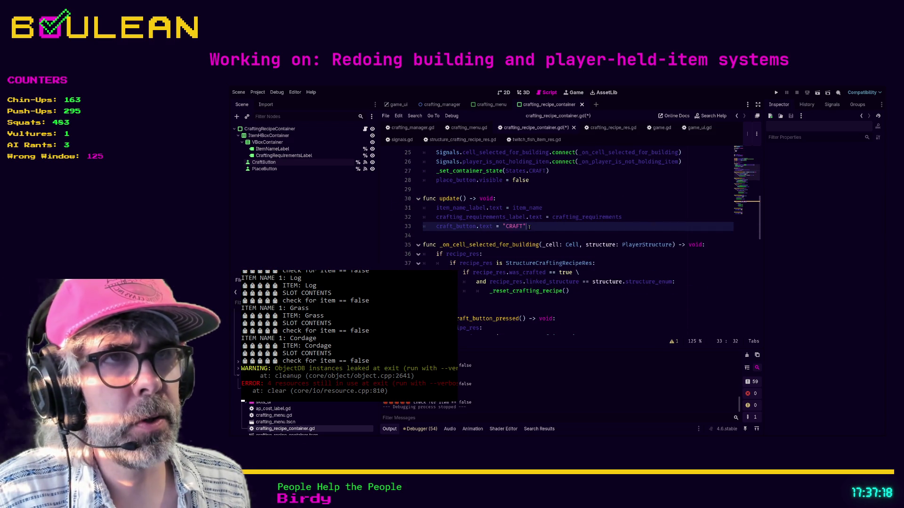
key(BackSpace)
key(BackSpace)
key(BackSpace)
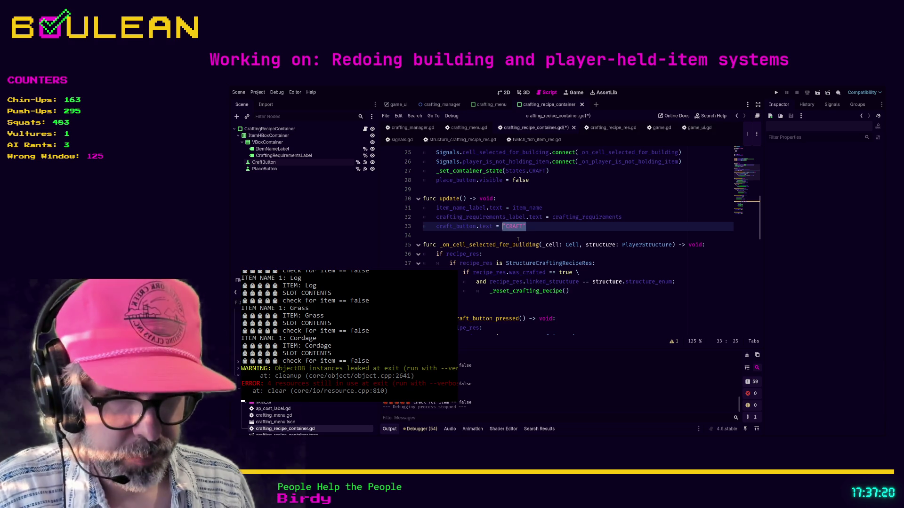
text(CRAFT)
key(Return)
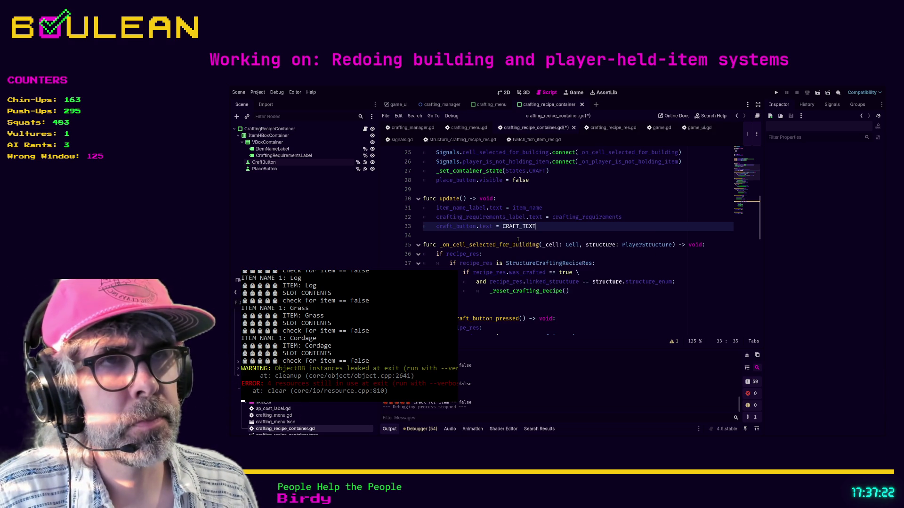
text( + )
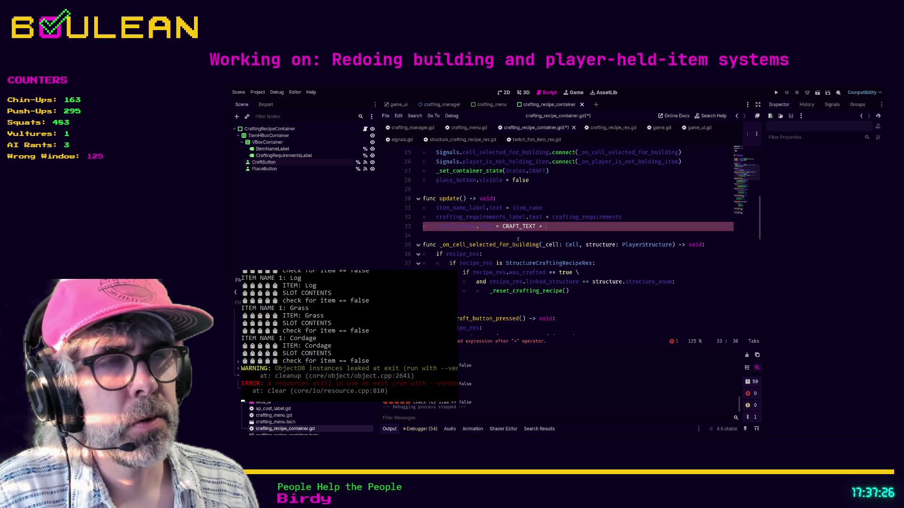
text(str()
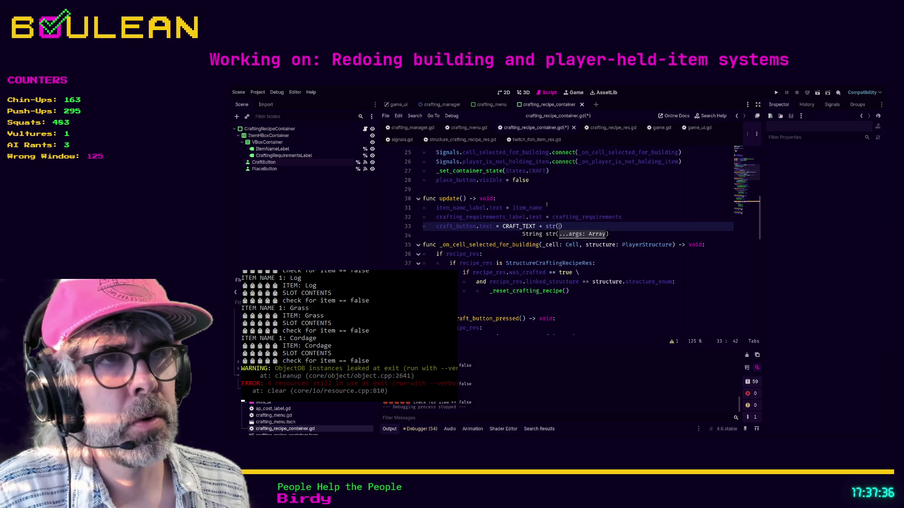
Check the CRAFT_TEXT declaration, then pass recipe_res.base_ap_to_craft into the str() call.
scroll(546, 204, up, 6)
scroll(547, 204, up, 2)
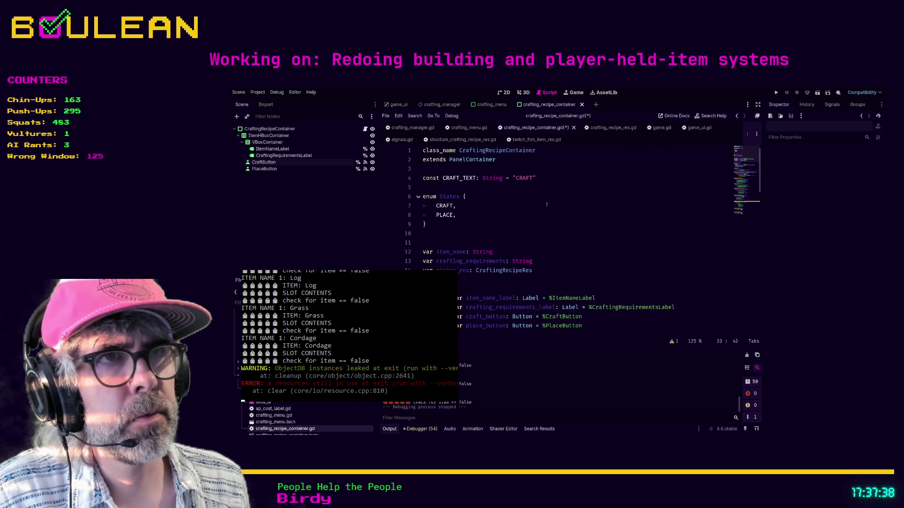
click(534, 178)
scroll(557, 217, down, 5)
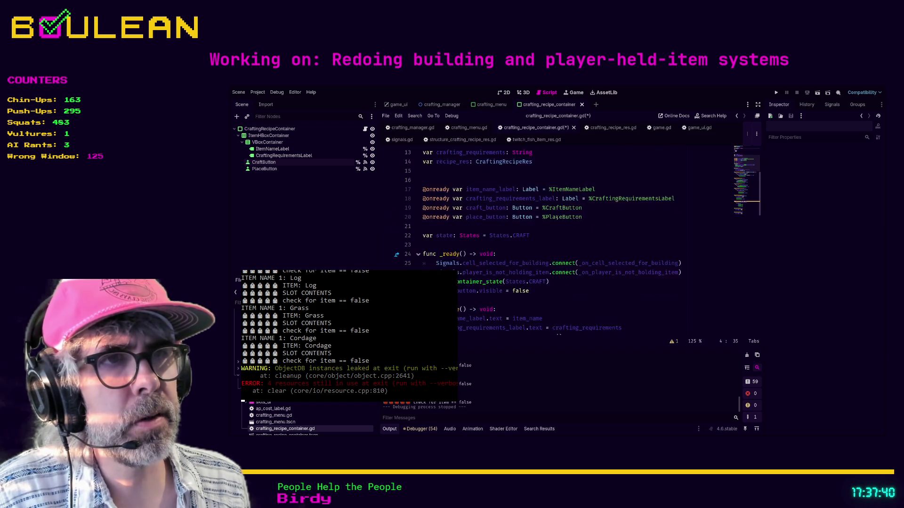
scroll(557, 218, down, 4)
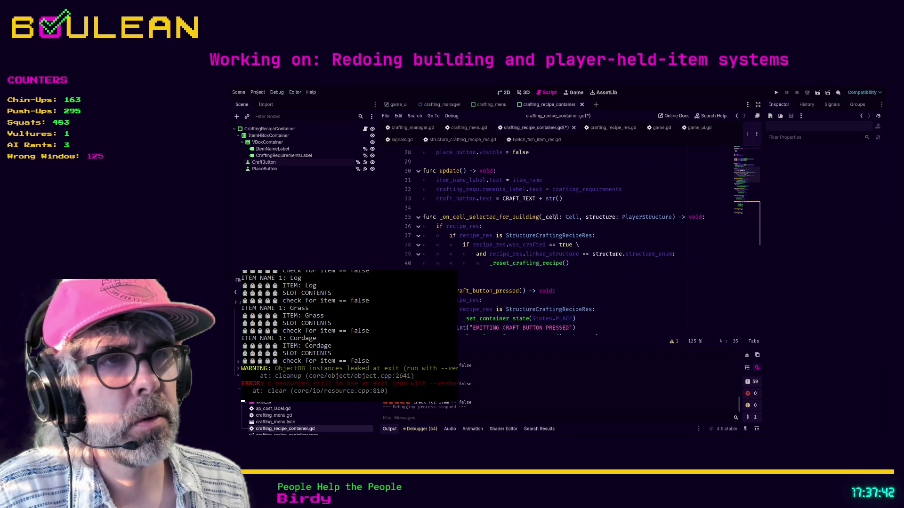
click(560, 202)
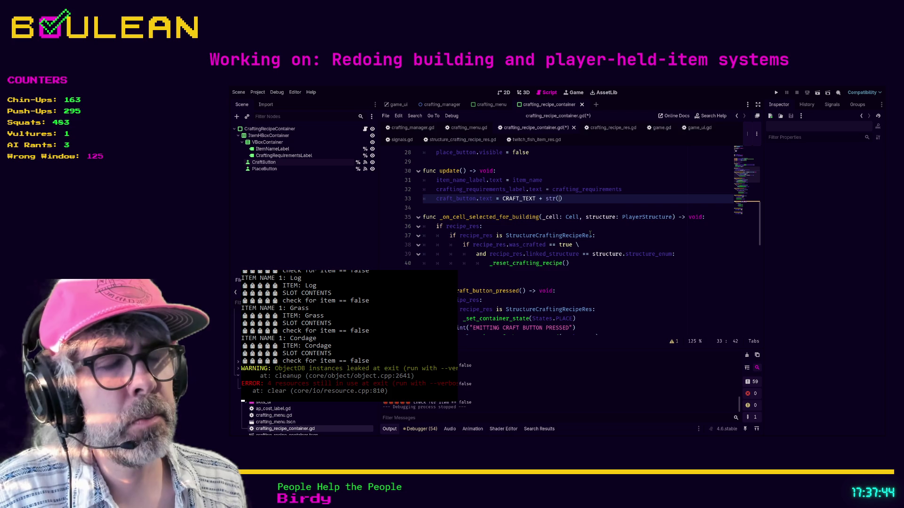
text(re)
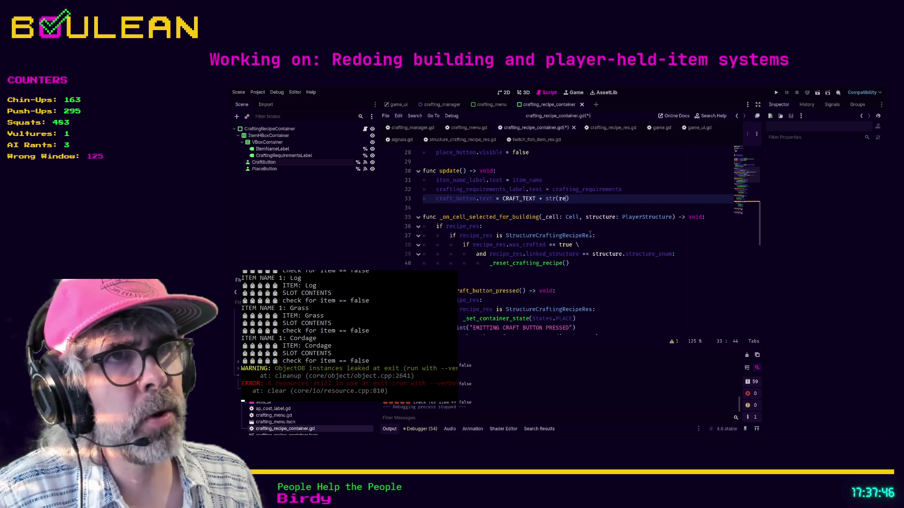
key(Return)
text(.)
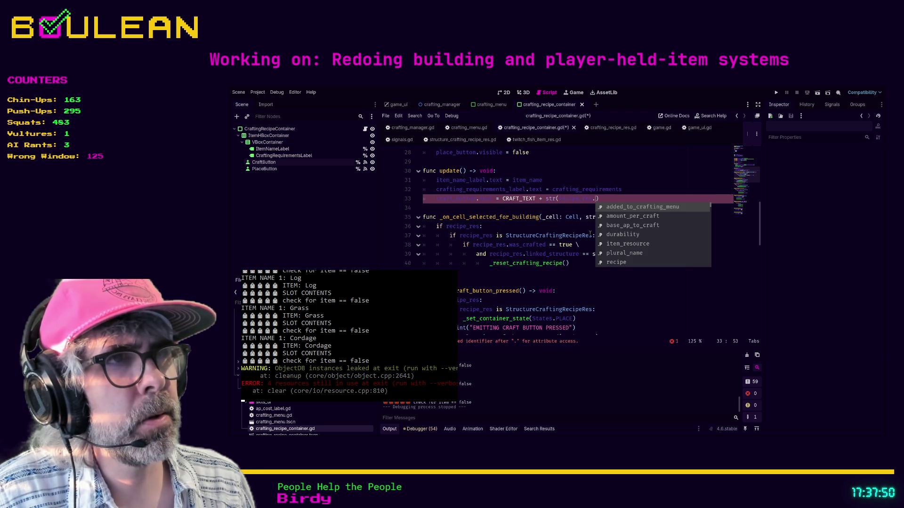
key(Down)
key(Down)
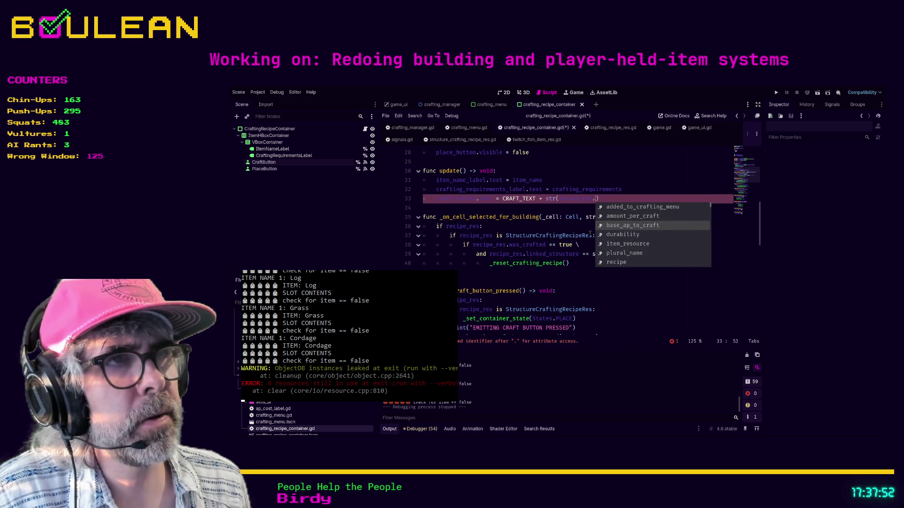
key(Return)
Save crafting_recipe_container.gd and run the game to test the change.
click(622, 234)
key(ctrl+s)
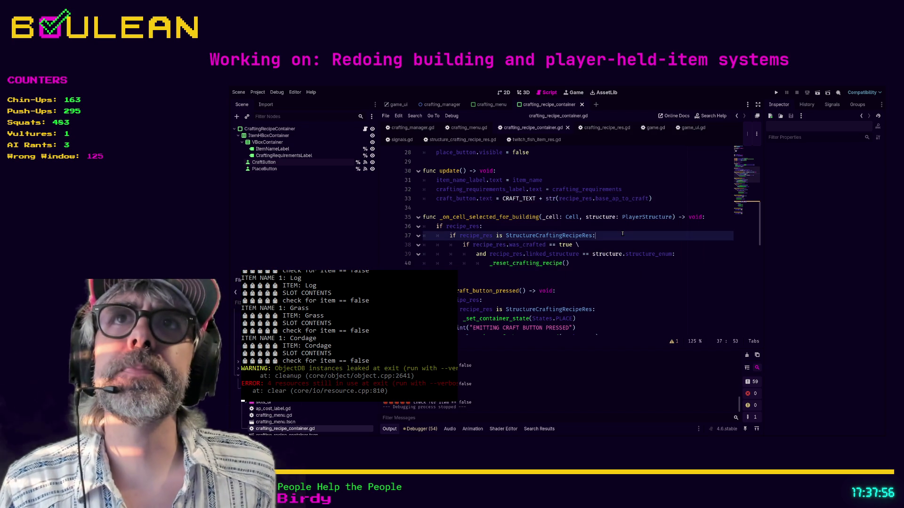
key(F5)
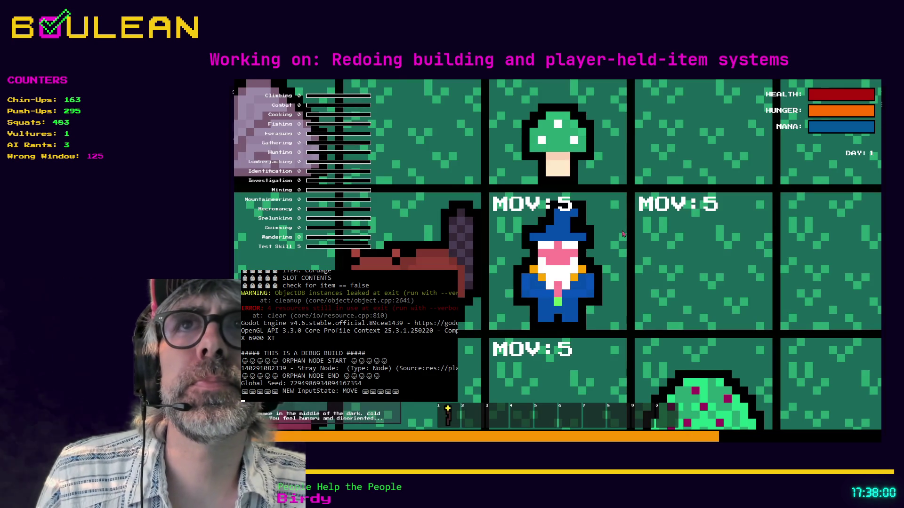
Zoom out in the running game to look around, then quit it with Escape.
scroll(622, 234, down, 5)
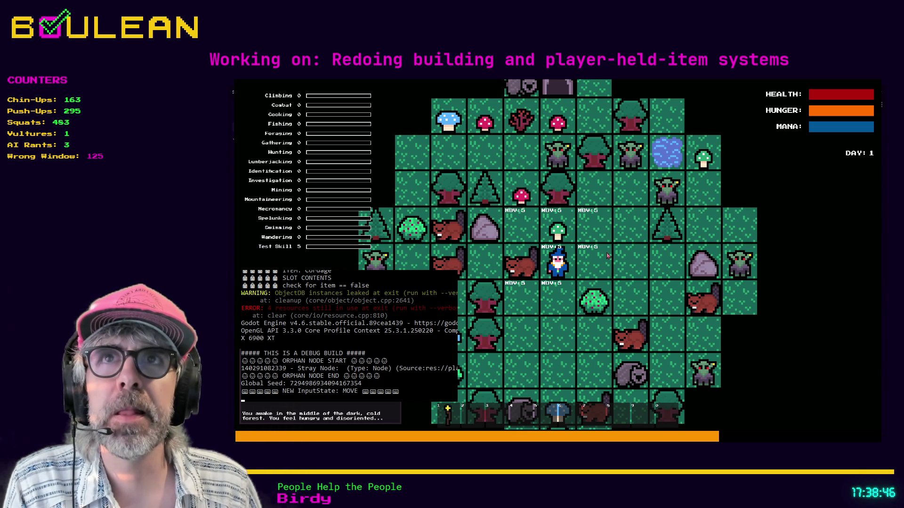
key(Escape)
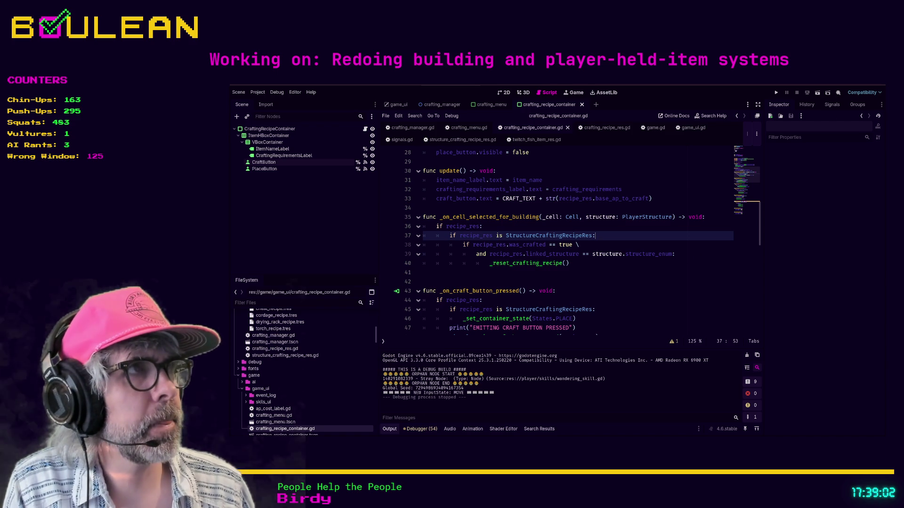
Switch to Brave and open the Godot docs style guide from the address-bar suggestions.
key(alt+Tab)
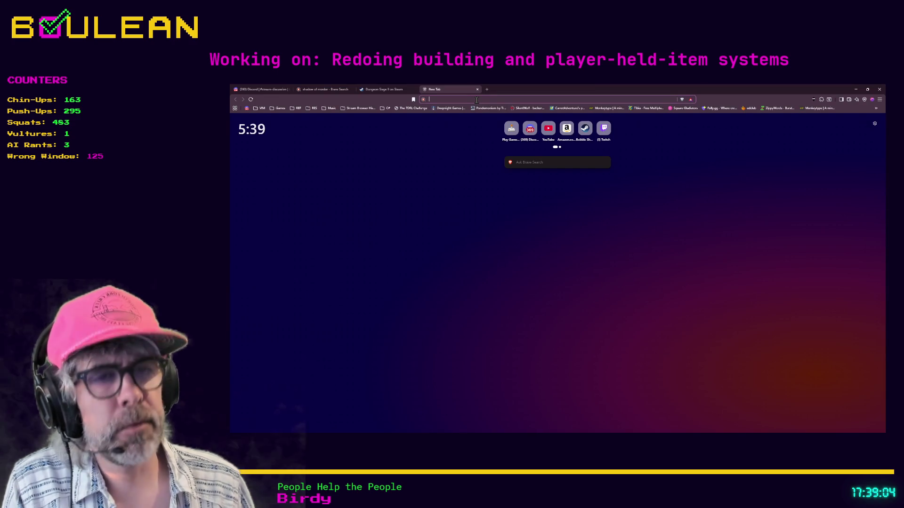
text(godot style)
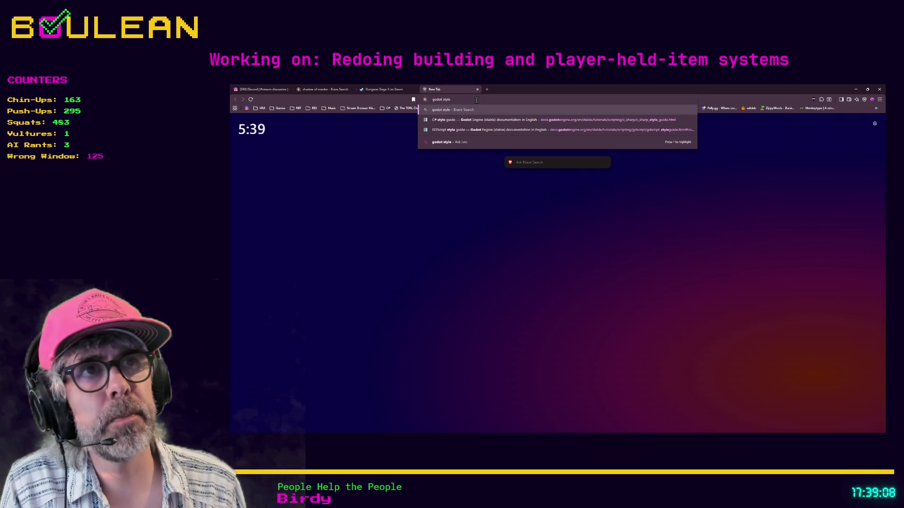
key(Down)
key(Return)
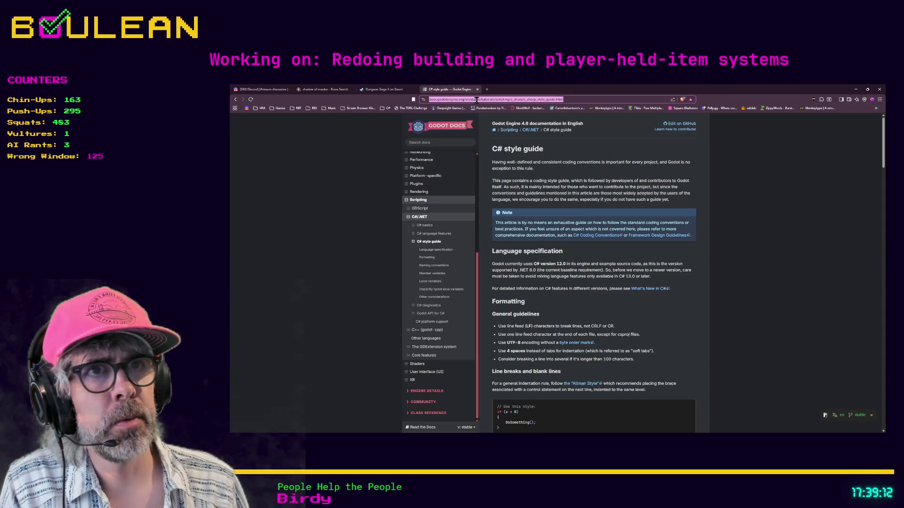
click(451, 208)
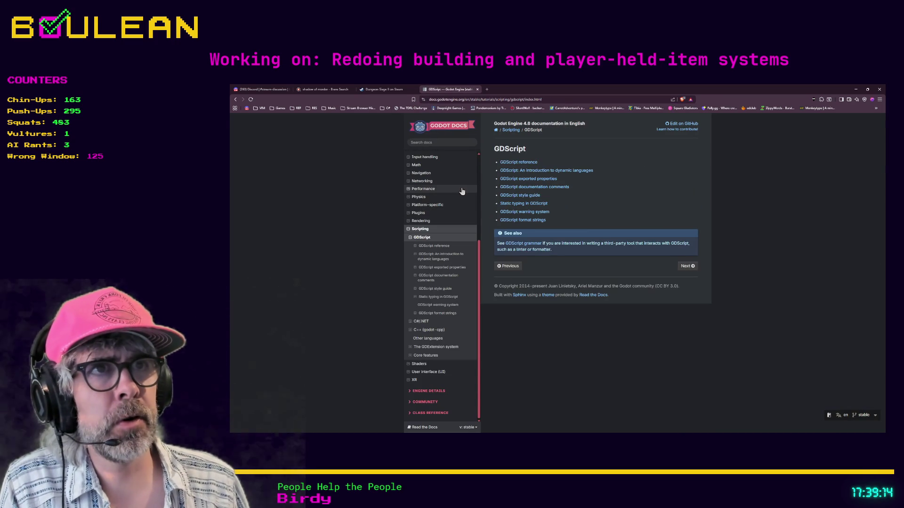
Search the web for 'gdscript style guide'.
click(440, 99)
text(gdscrip)
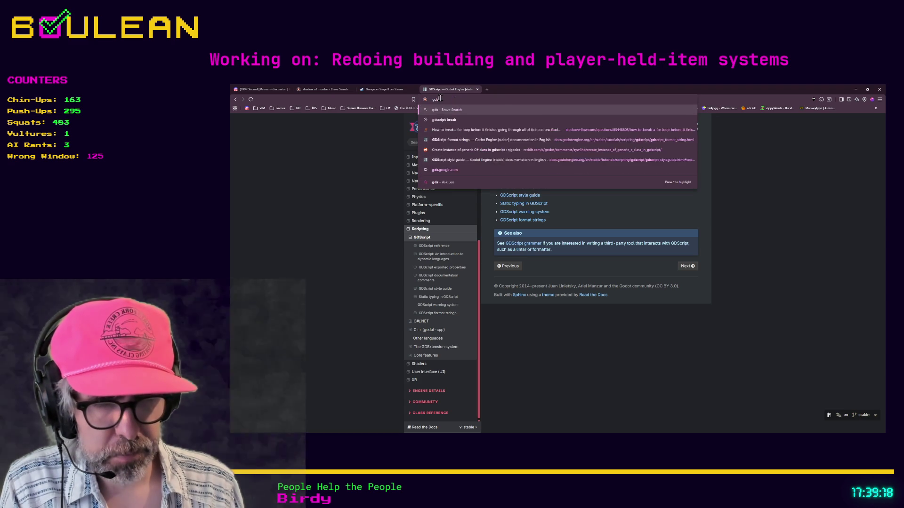
text(t sty)
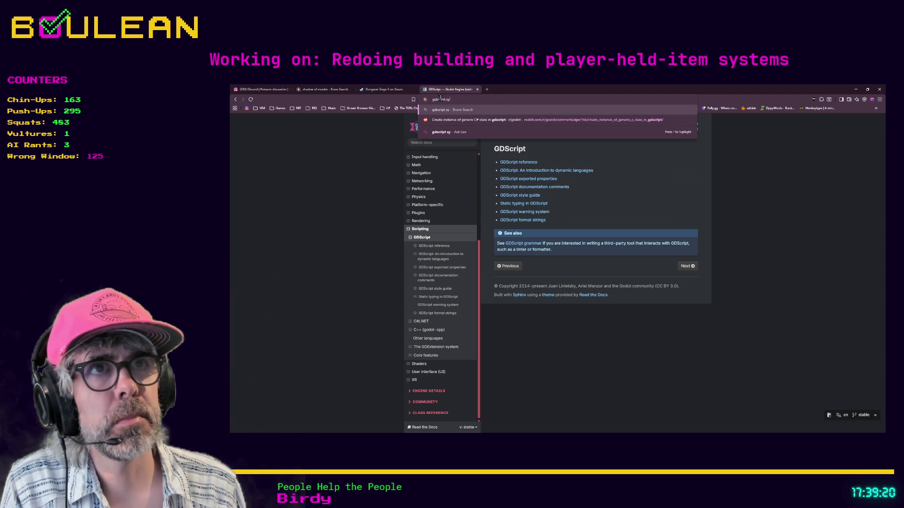
text(le )
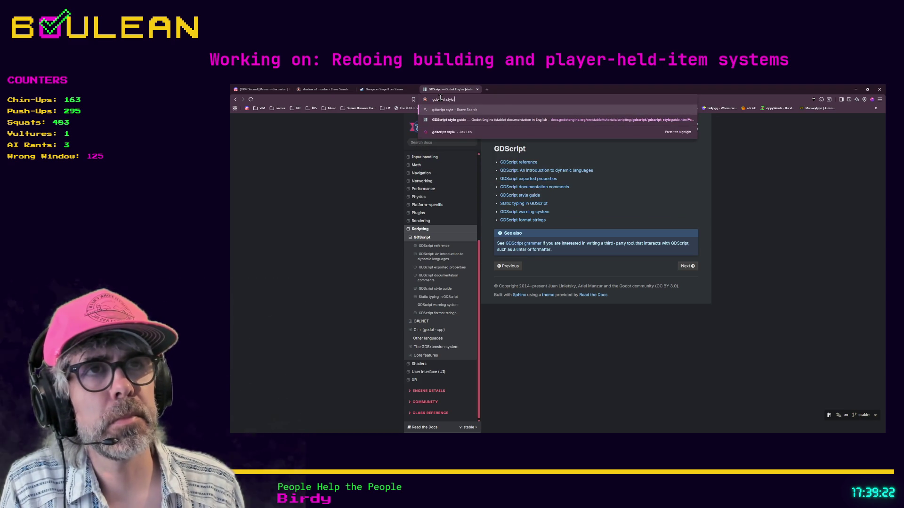
text(guide)
key(Return)
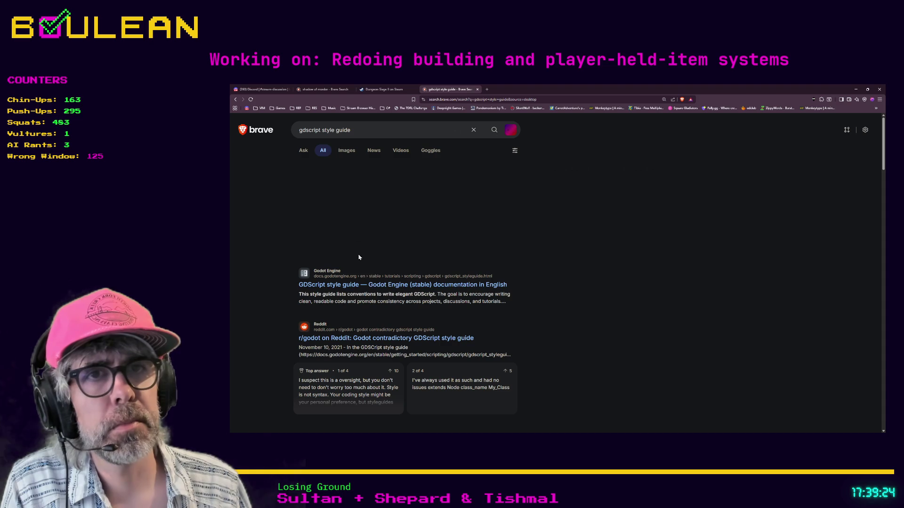
Open the official GDScript style guide, read its Code order section, then minimize Brave.
click(372, 285)
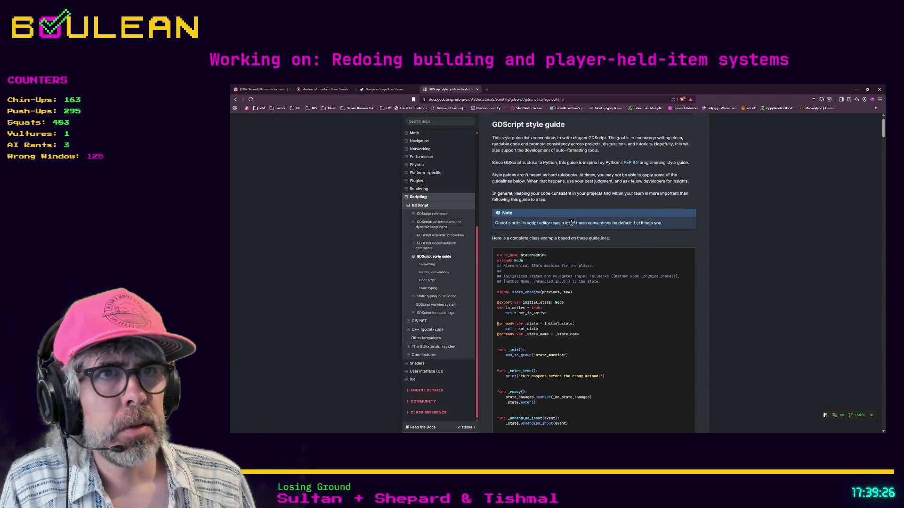
click(427, 280)
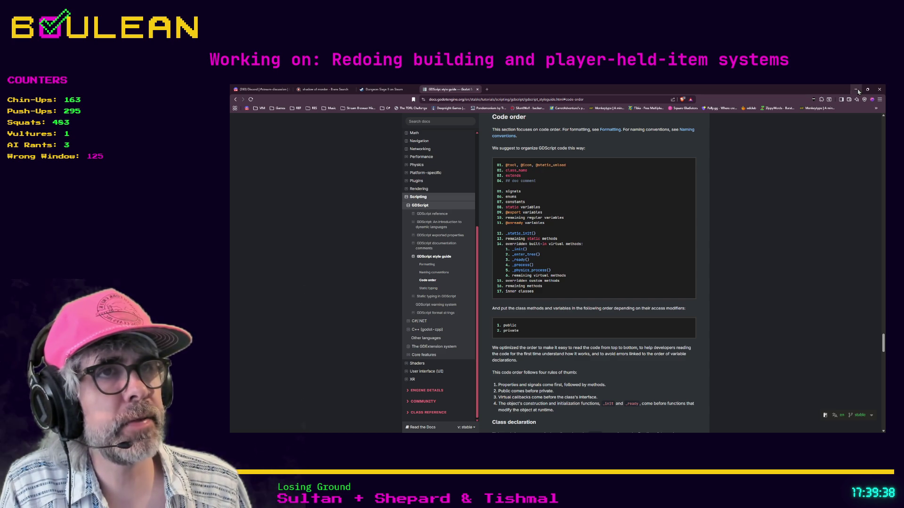
click(857, 90)
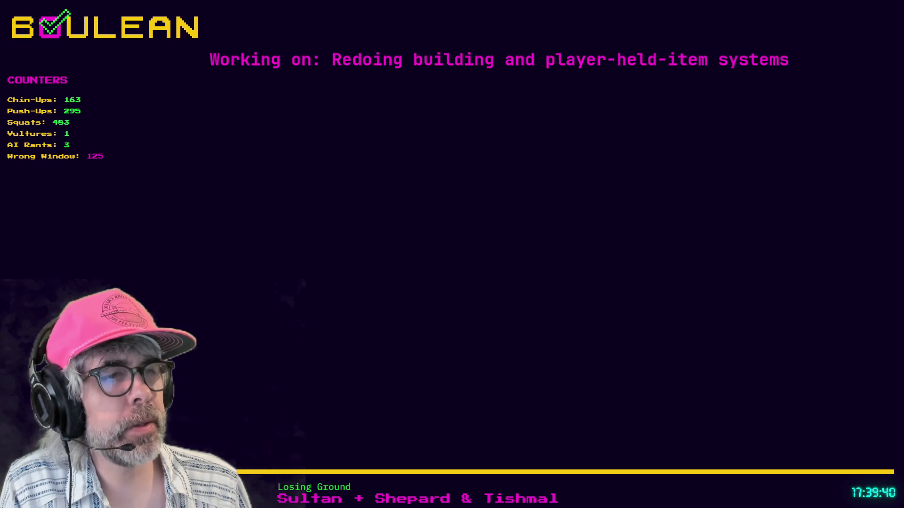
key(alt+Tab)
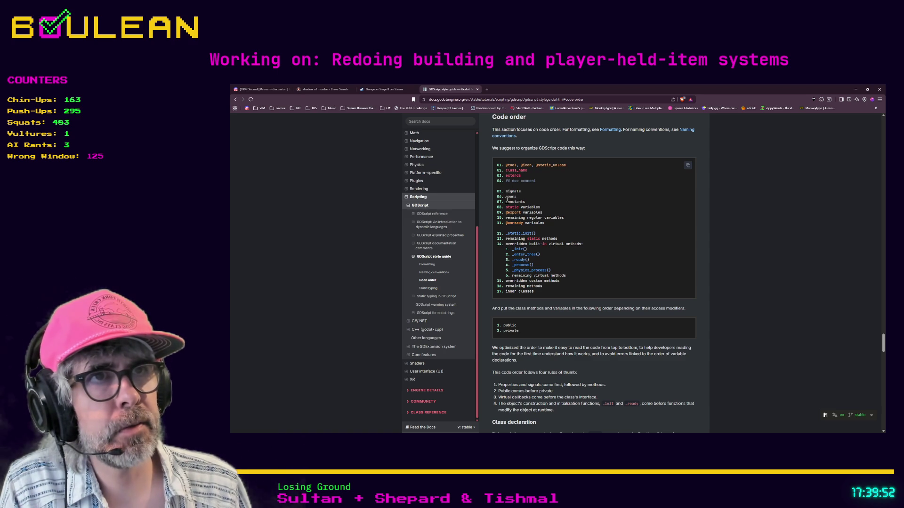
click(856, 90)
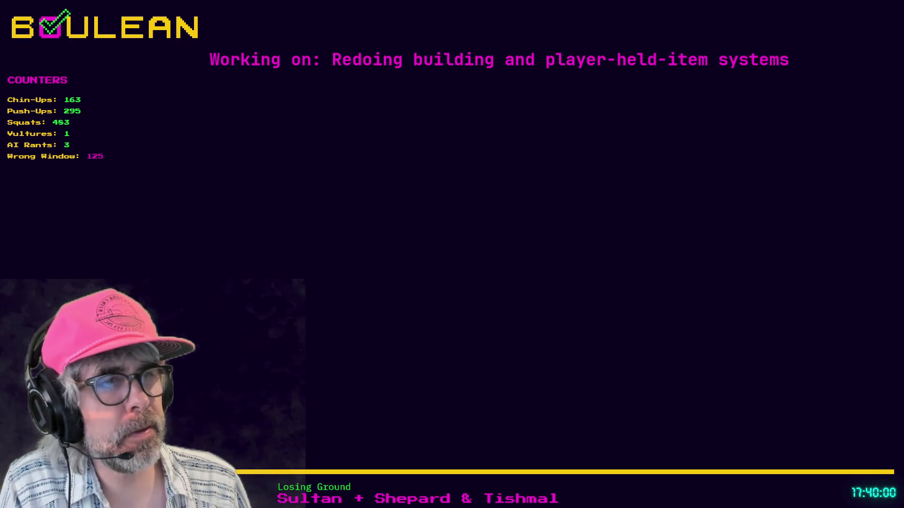
scroll(437, 230, up, 9)
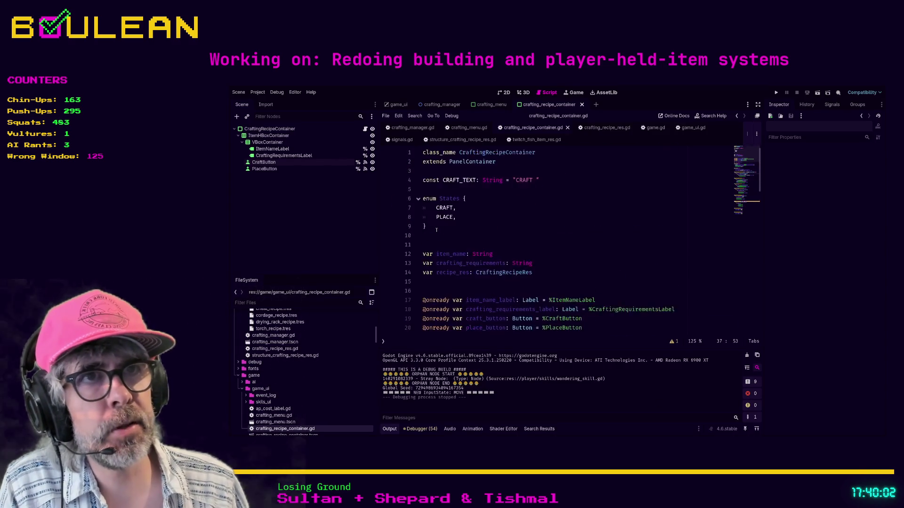
Move the CRAFT_TEXT constant below the States enum with Alt+Down, then run the game.
scroll(513, 218, down, 1)
scroll(514, 218, up, 1)
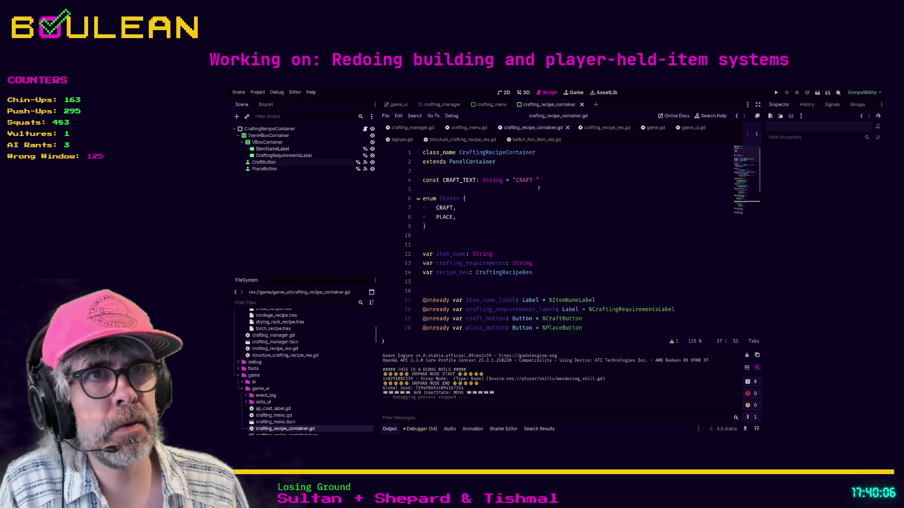
click(553, 178)
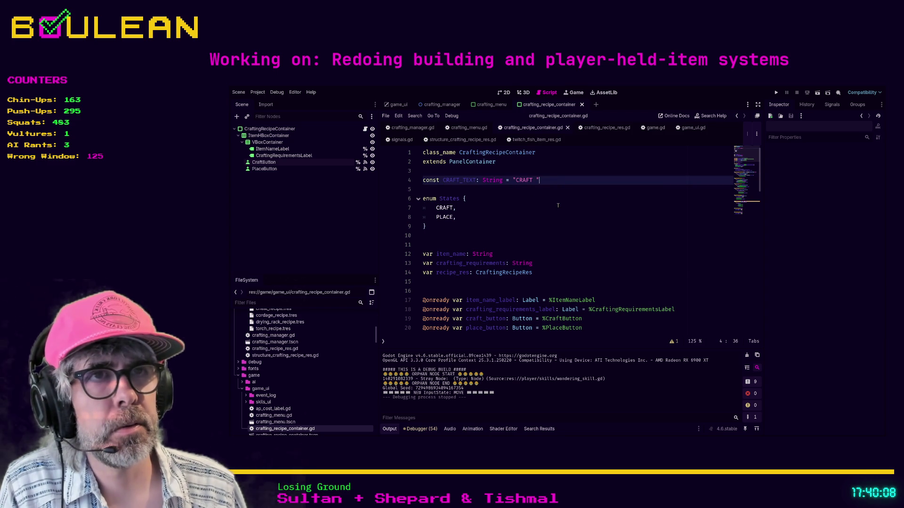
key(alt+Down)
key(alt+Down)
key(alt+Down)
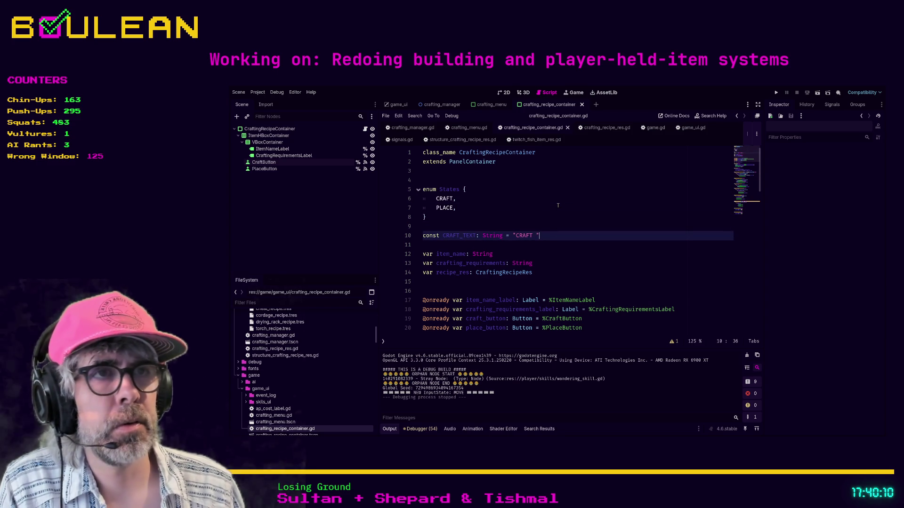
click(532, 217)
click(515, 225)
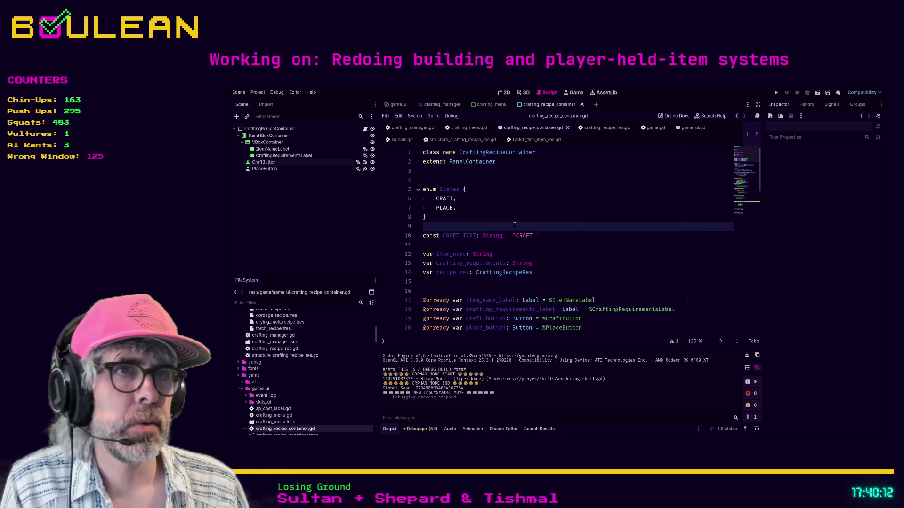
key(F5)
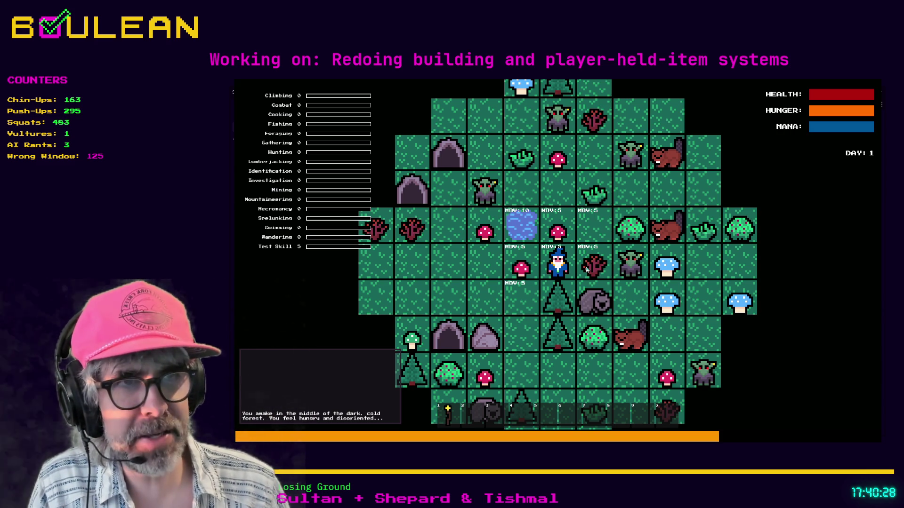
Harvest the sapling and red mushroom, equip the torch, step left, and open the Crafting panel.
key(i)
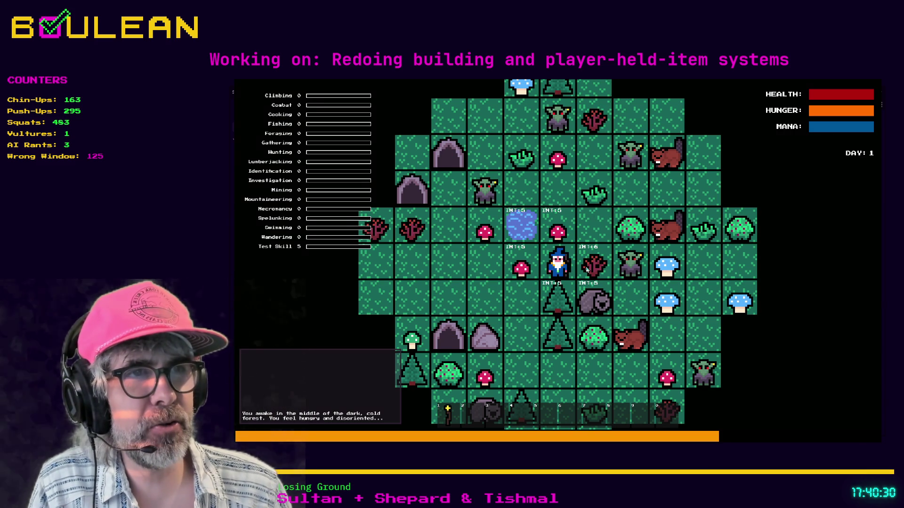
click(586, 269)
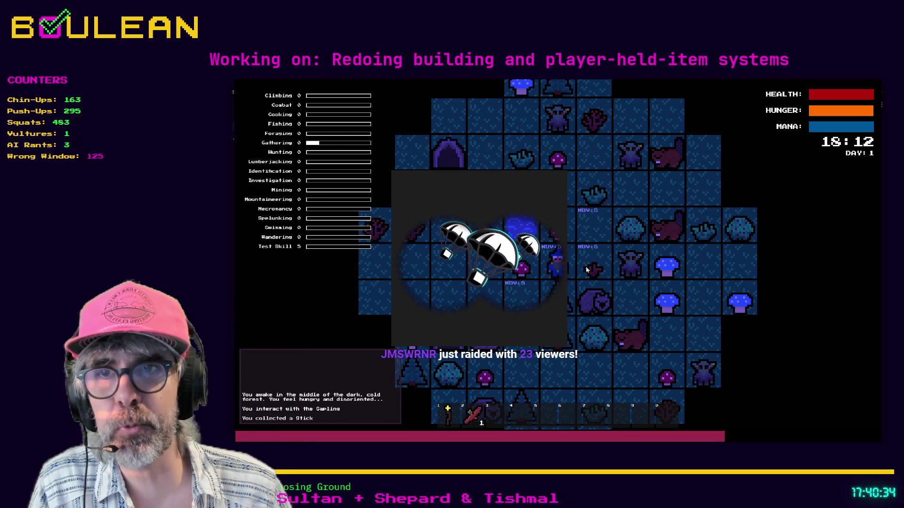
click(586, 269)
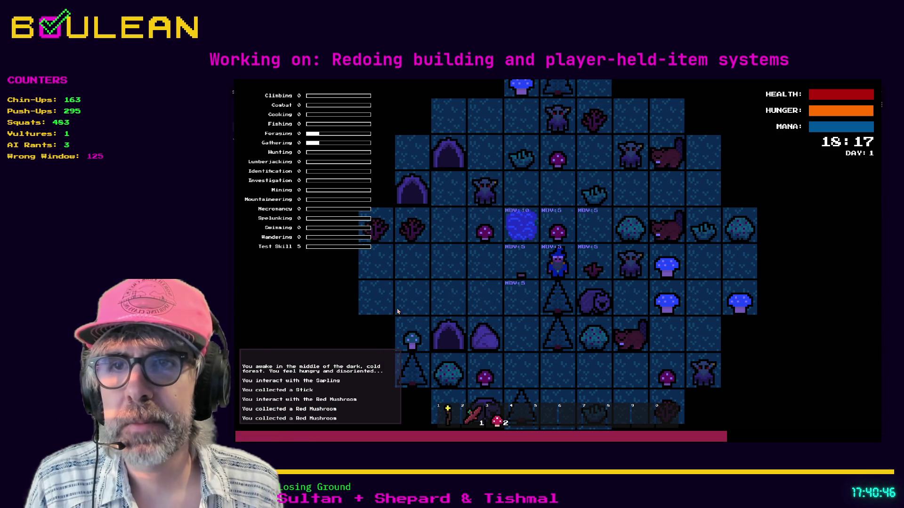
key(1)
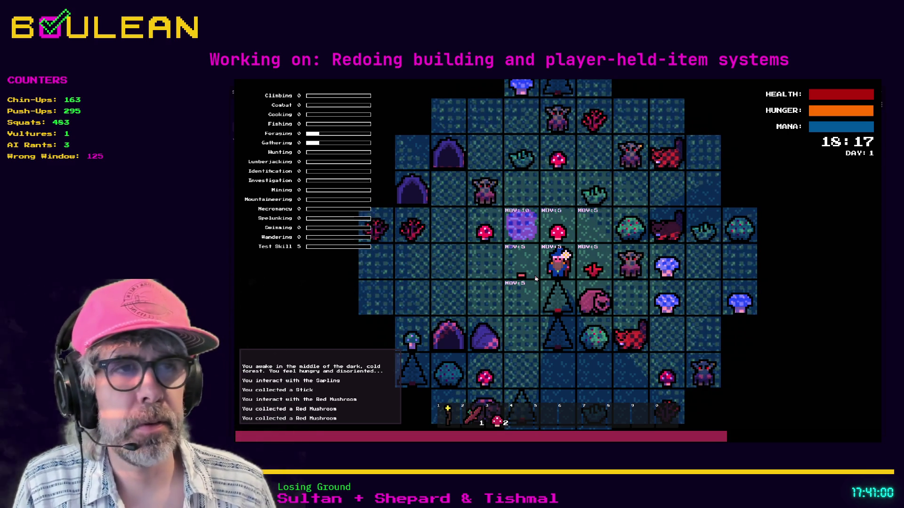
click(535, 278)
key(c)
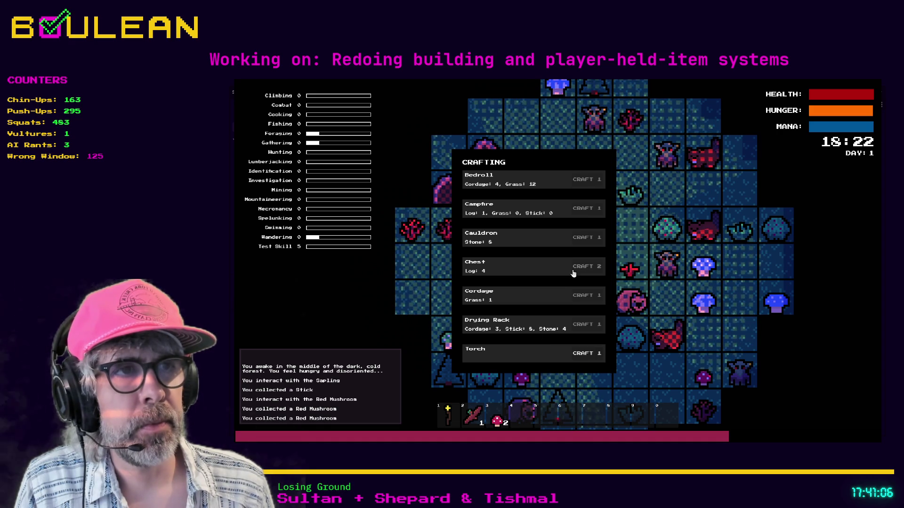
Close the Crafting panel, chop the nearby tree and collect its logs.
click(592, 271)
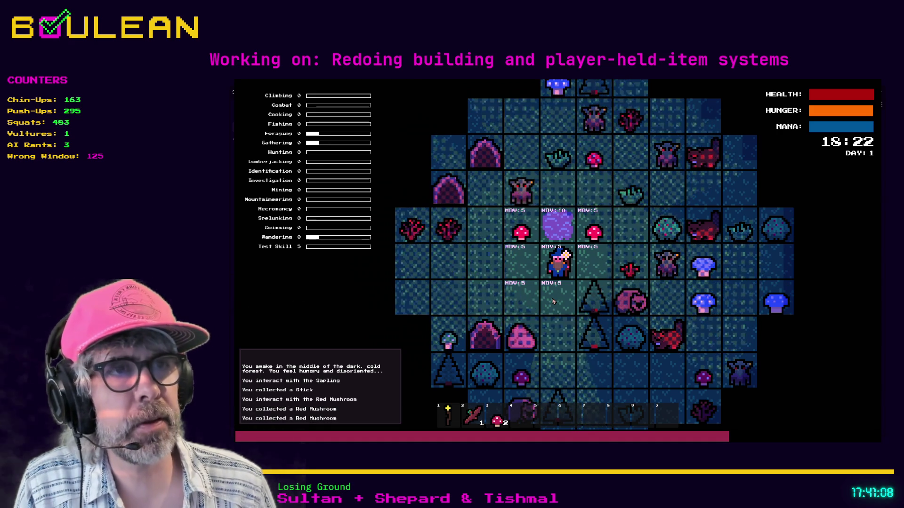
click(553, 301)
key(e)
key(e)
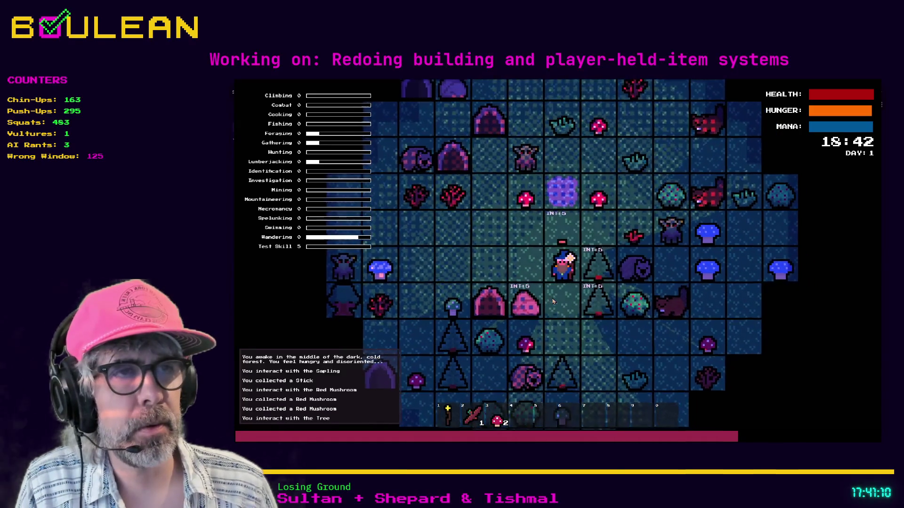
key(e)
key(w)
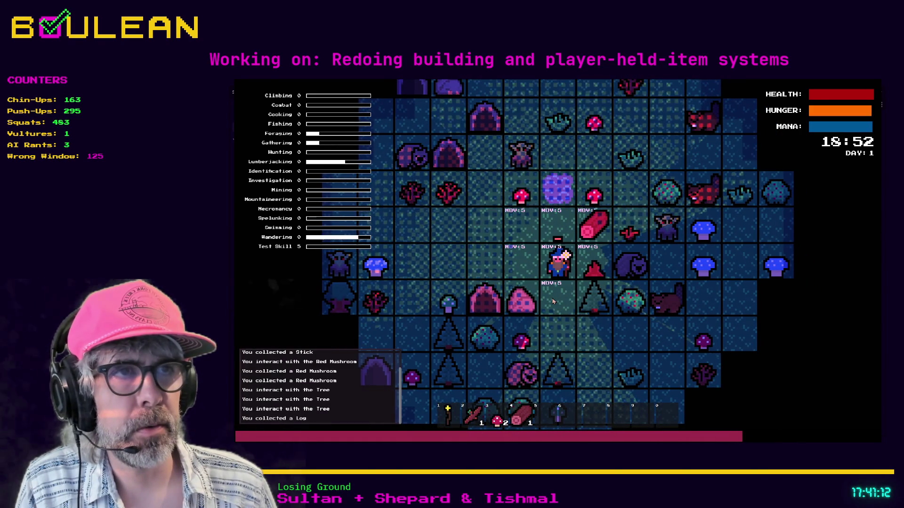
key(d)
key(e)
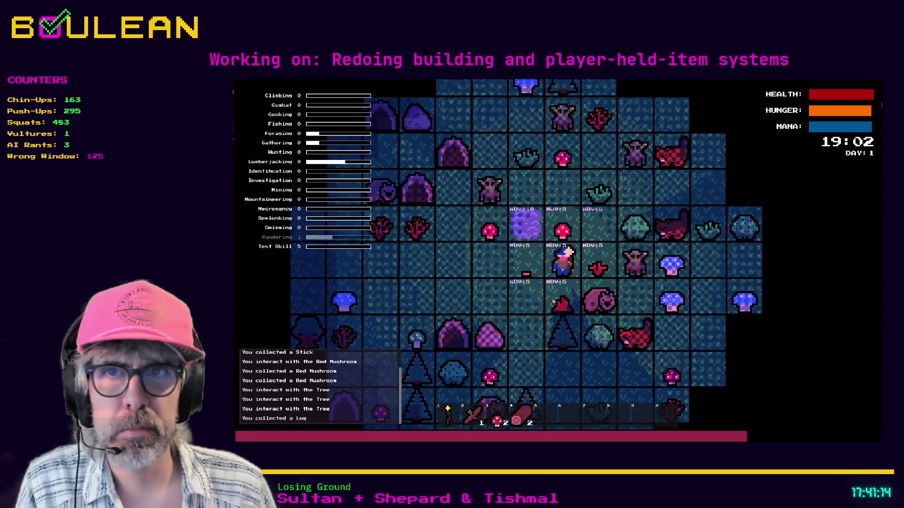
Fell another tree, gather its logs up to 7, and reopen the crafting recipes.
key(s)
key(s)
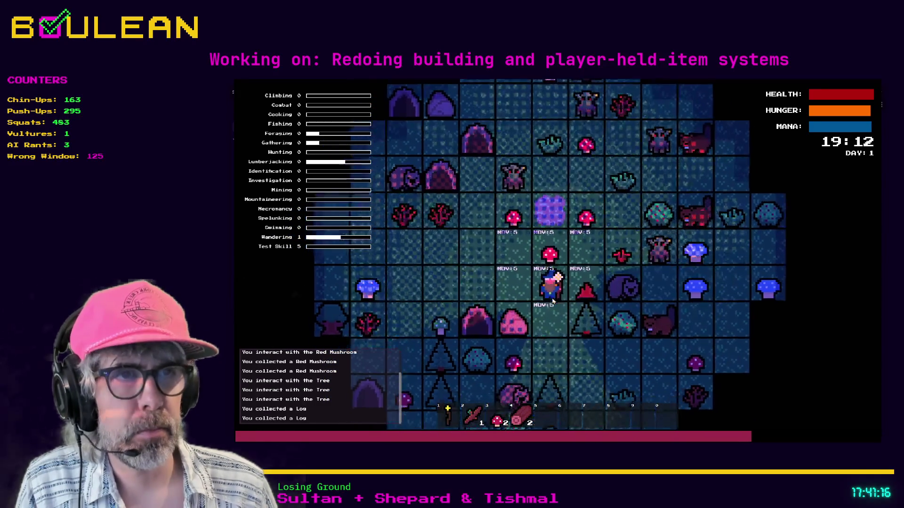
key(a)
key(e)
key(e)
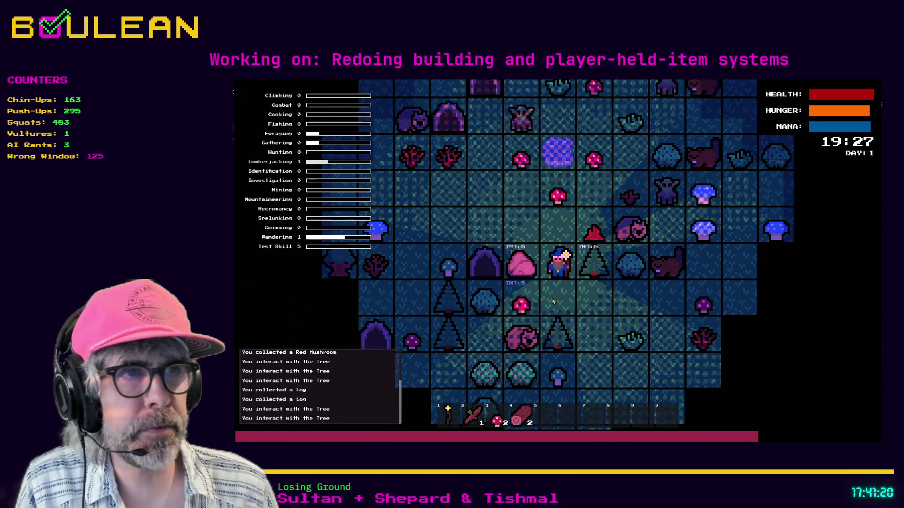
key(e)
key(s)
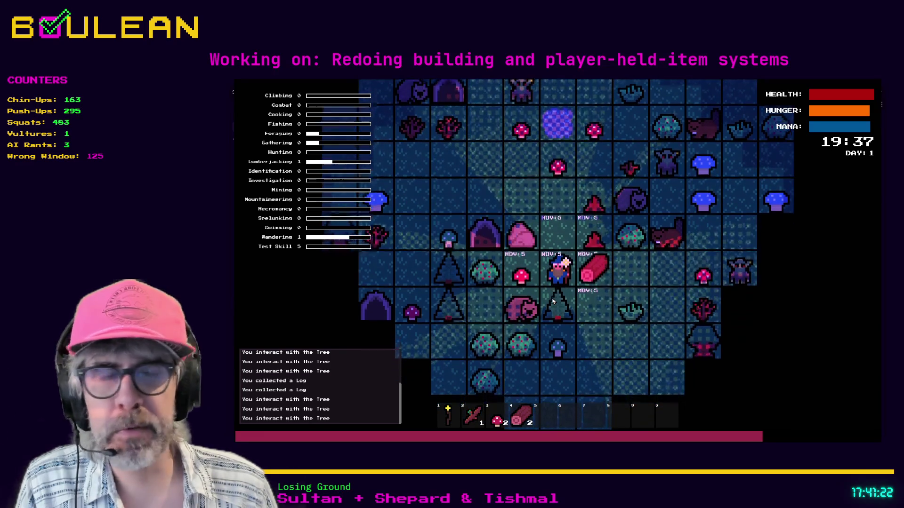
key(d)
key(s)
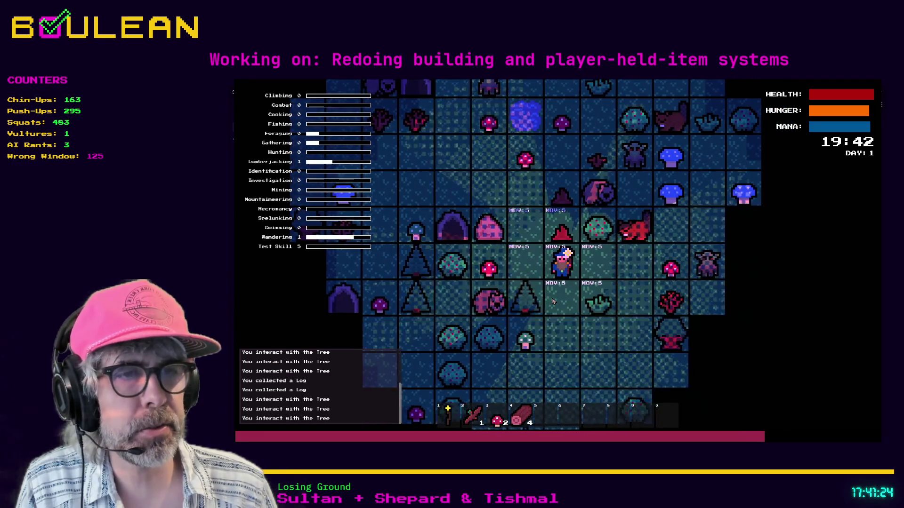
key(e)
key(e)
key(e)
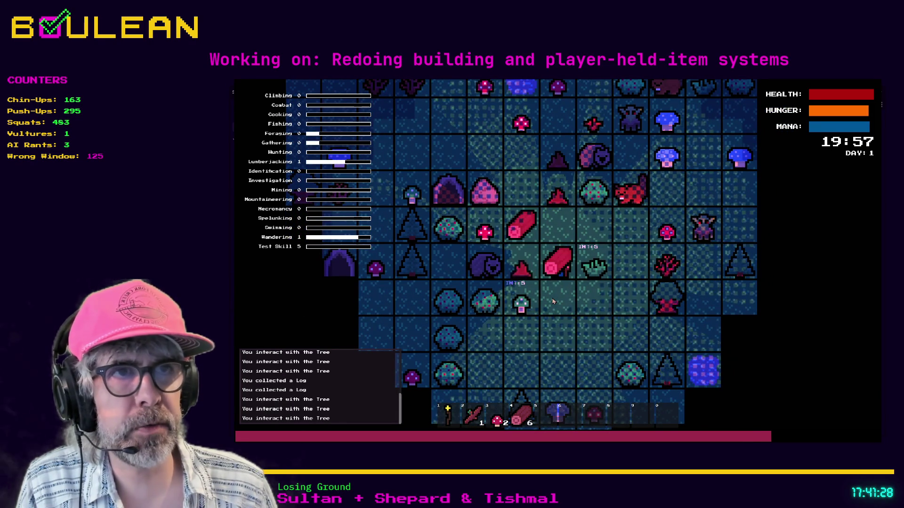
key(w)
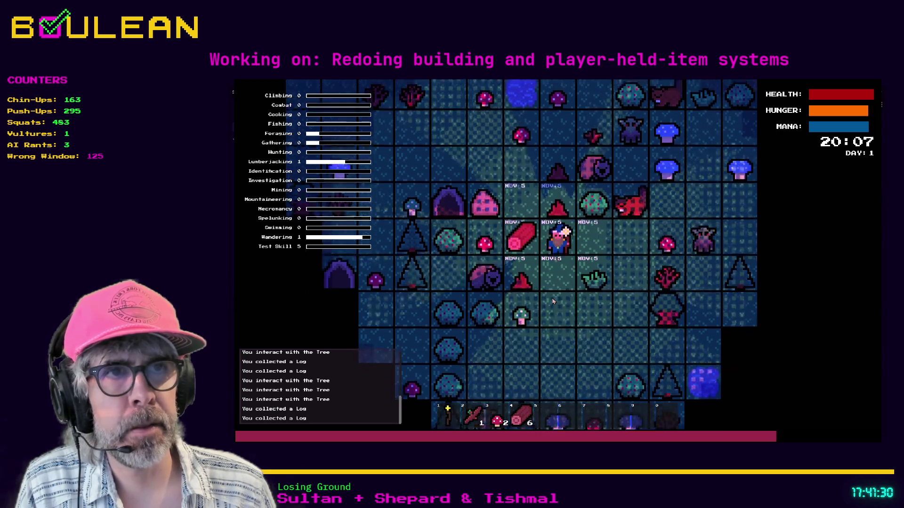
key(a)
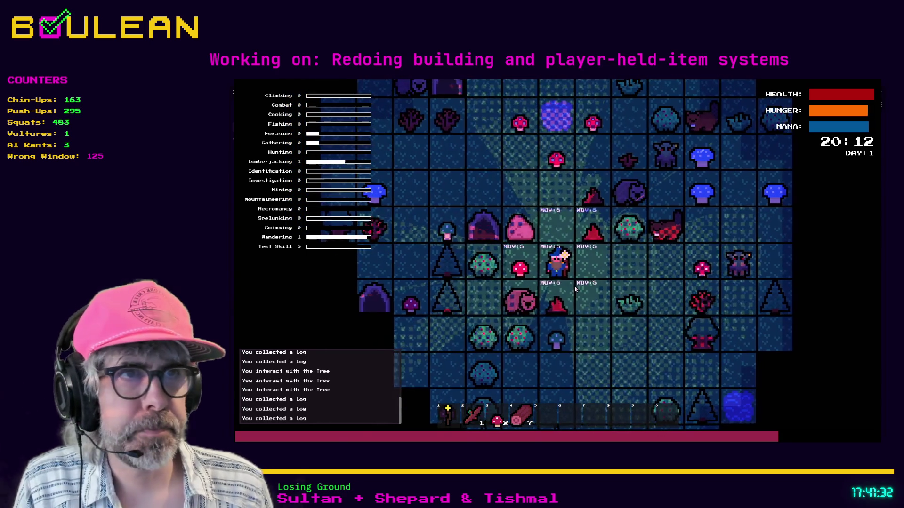
key(c)
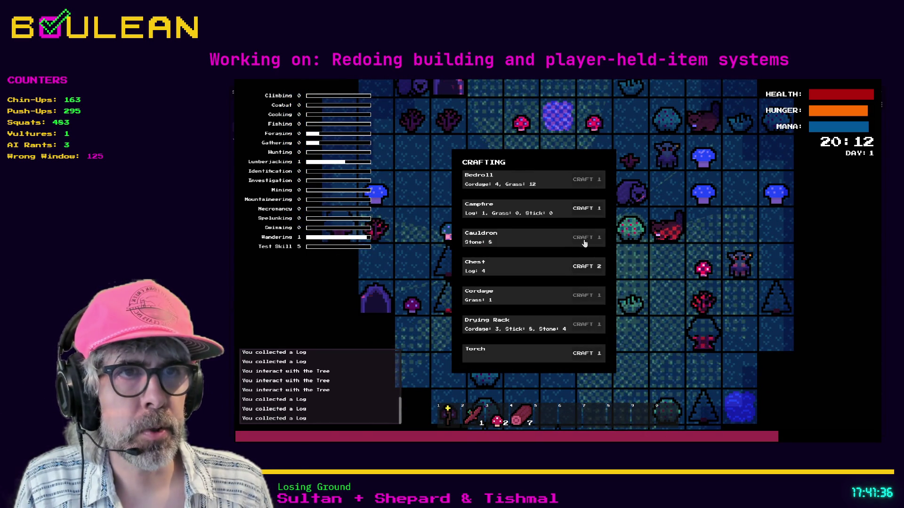
Craft a Chest from four logs, place it right of the player, then stop the game with F8.
click(586, 267)
click(593, 263)
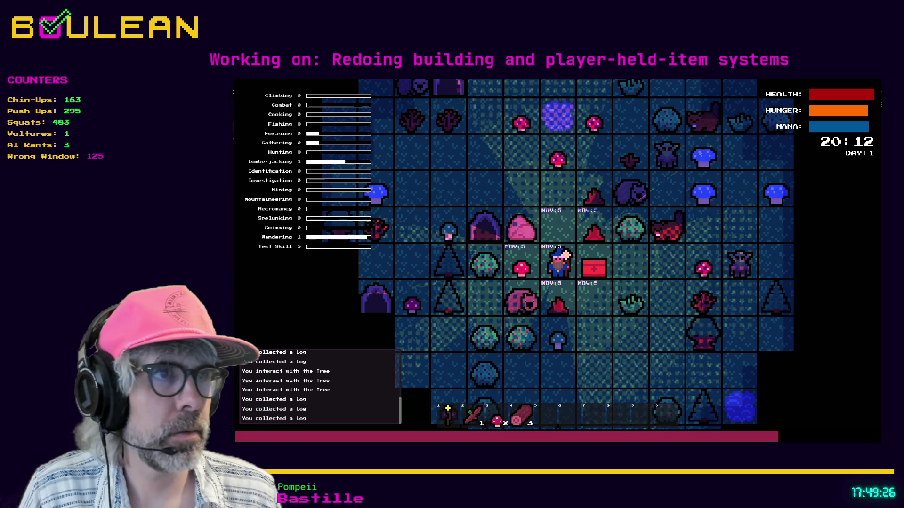
key(F8)
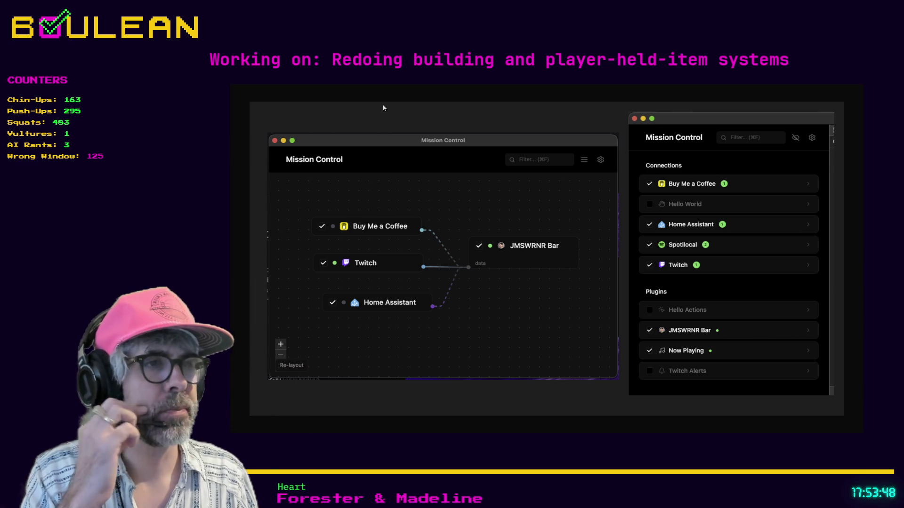
Leave fullscreen and close the browser window showing the Mission Control image.
key(F11)
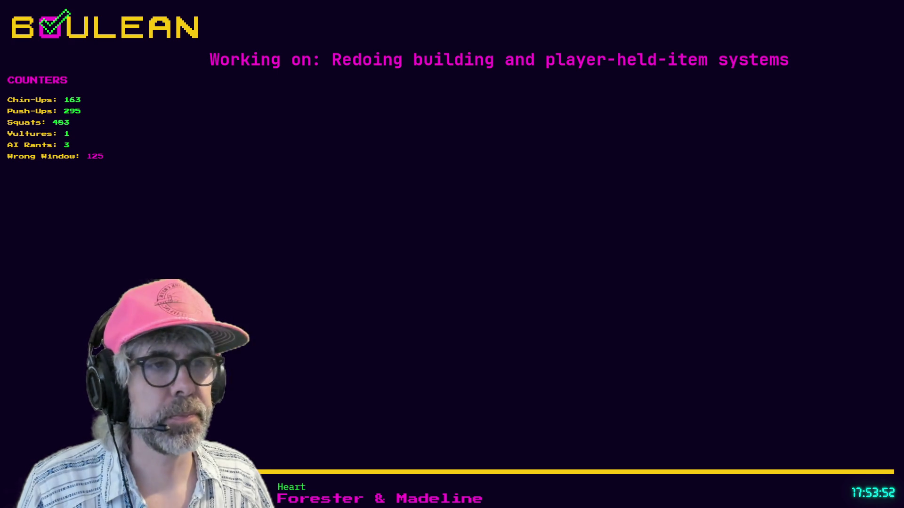
click(866, 89)
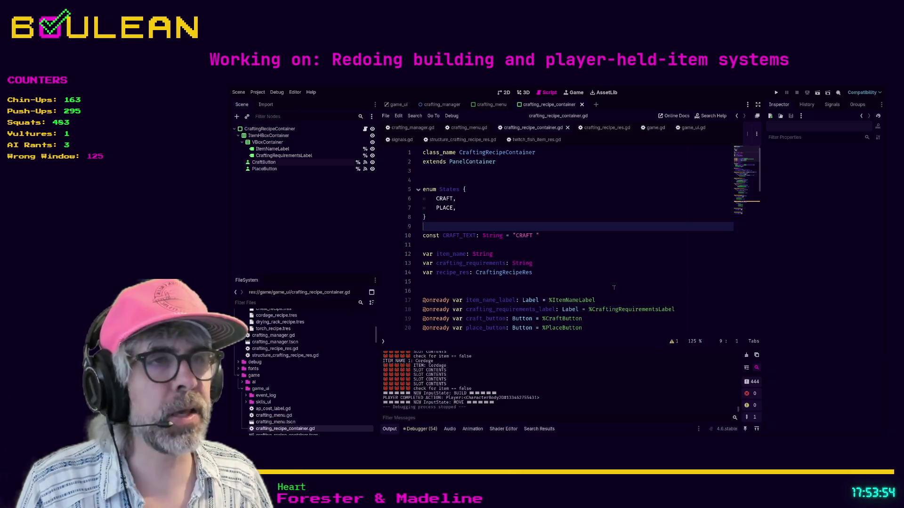
Return to crafting_recipe_container.gd, check lines 15–20, and launch the game with F5.
click(592, 248)
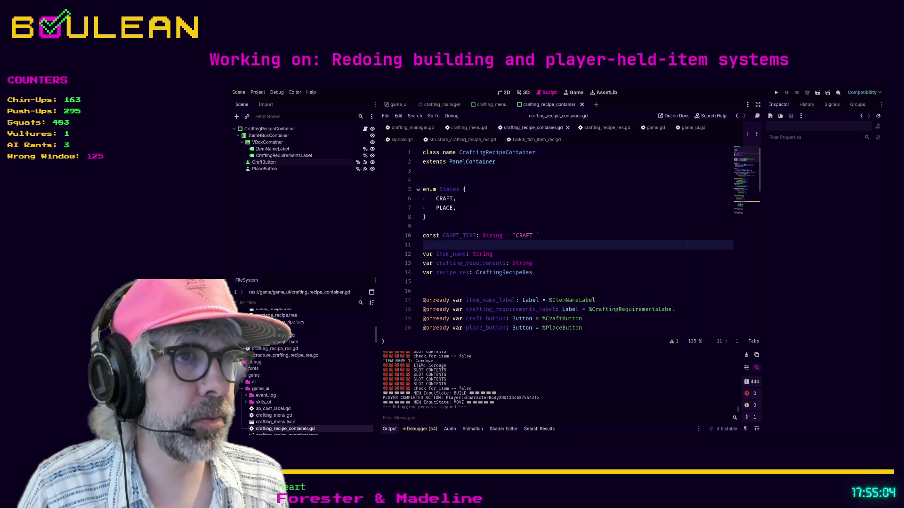
click(605, 282)
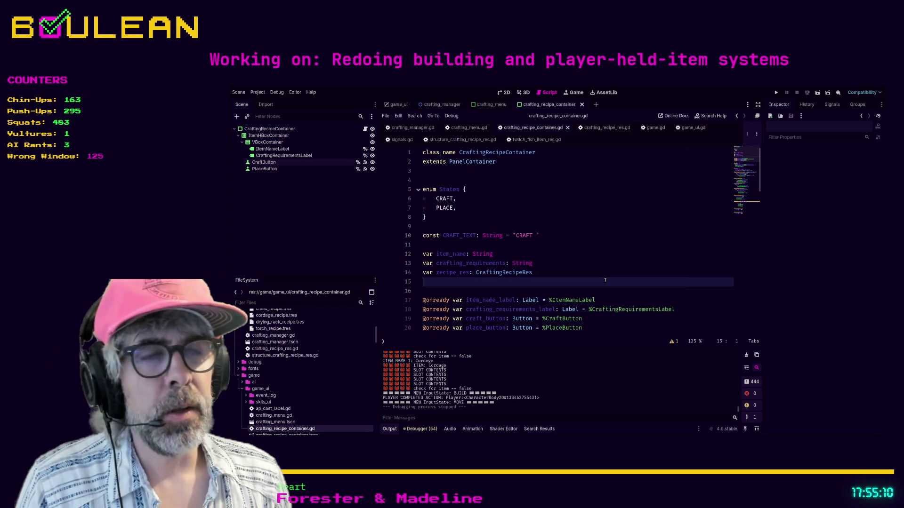
scroll(604, 287, down, 1)
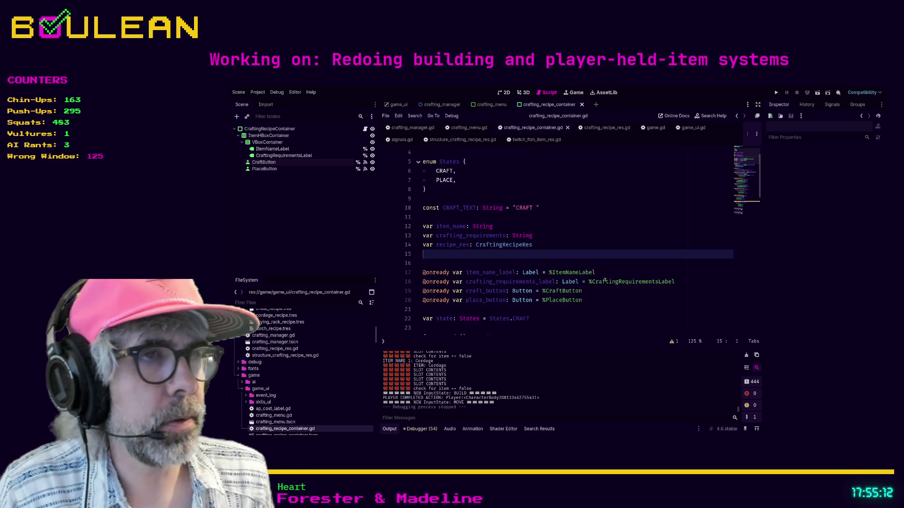
click(600, 301)
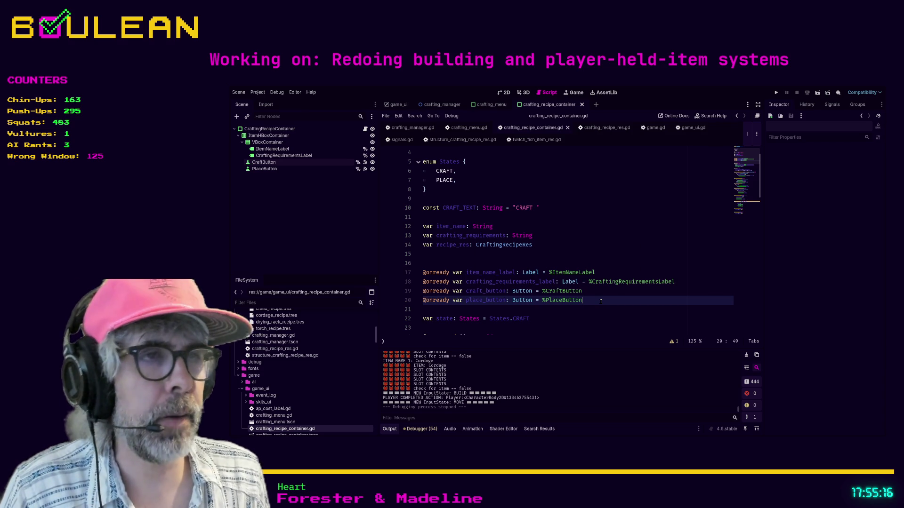
key(F5)
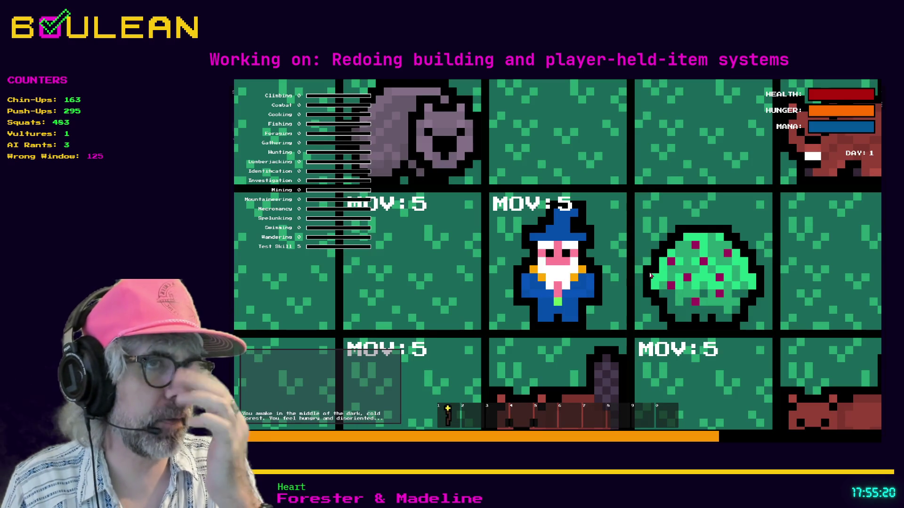
Open and close the Crafting panel in the running game, then stop the test run.
scroll(650, 276, down, 3)
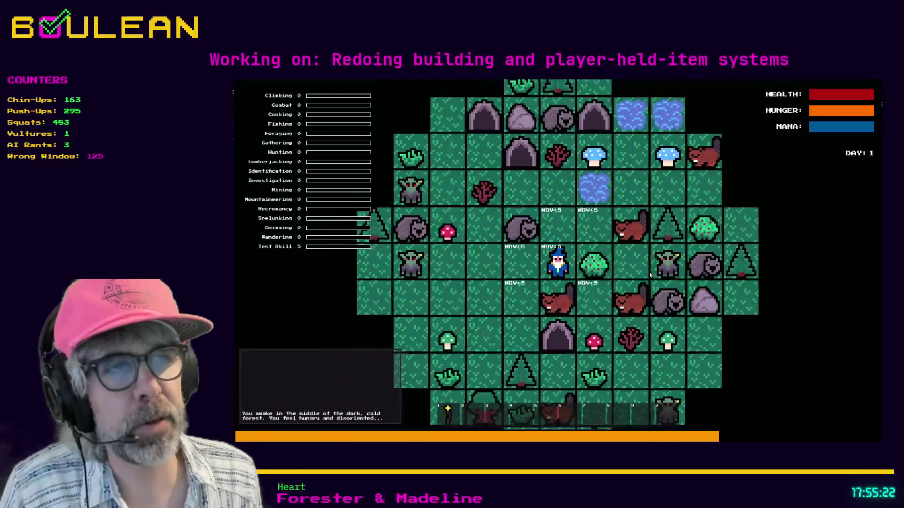
key(c)
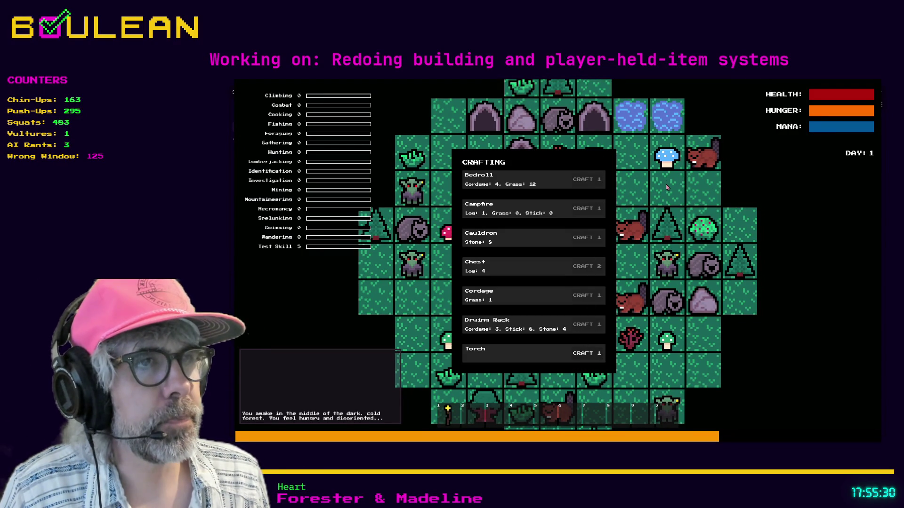
key(Escape)
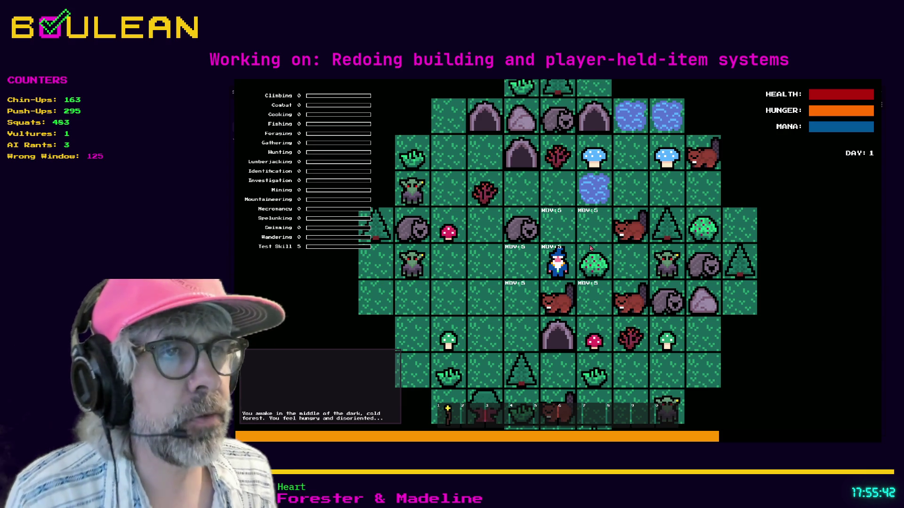
key(F8)
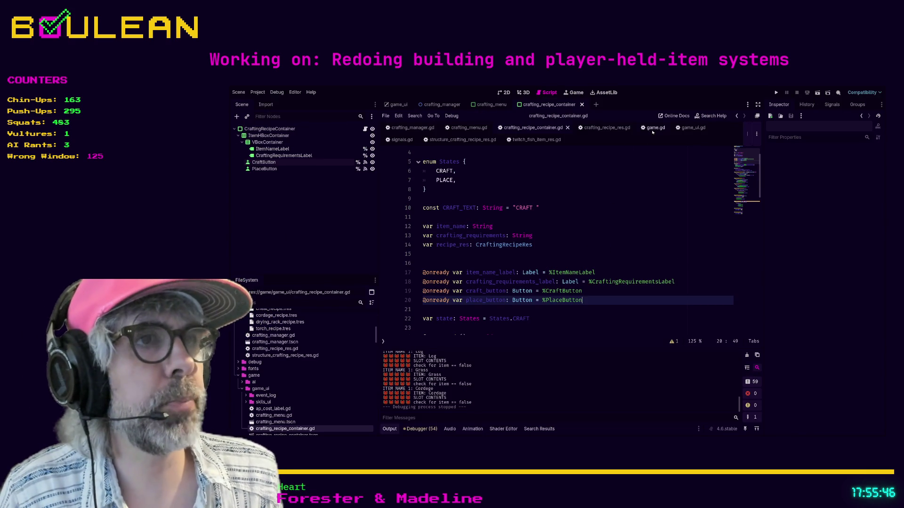
Filter the FileSystem dock by 'action_ma' and open action_manager.gd.
scroll(604, 206, down, 1)
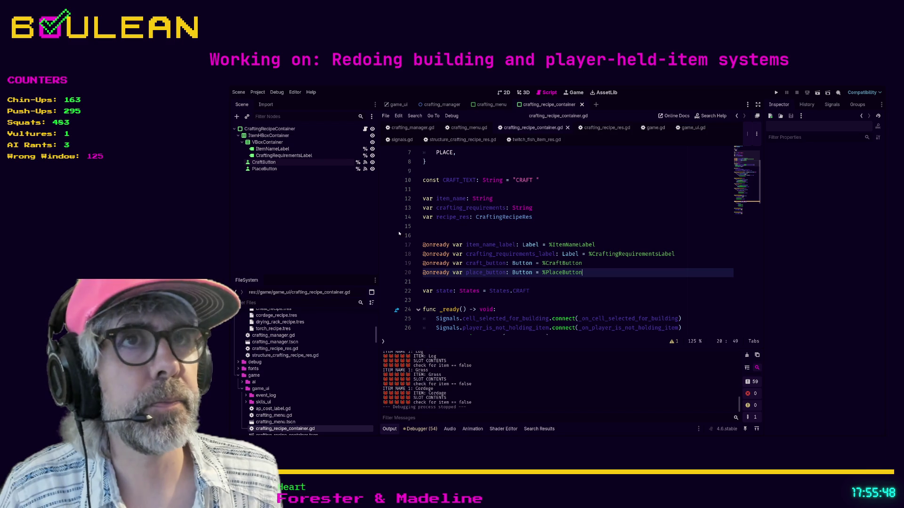
click(291, 304)
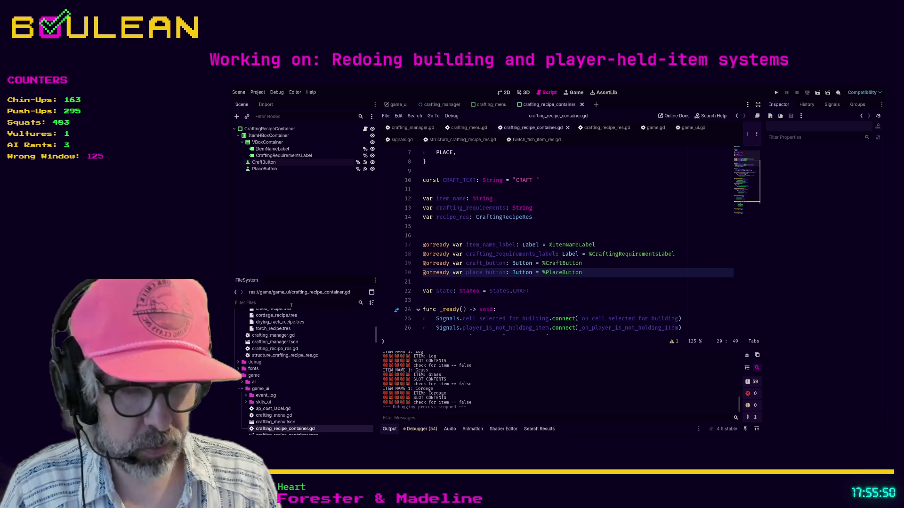
text(action)
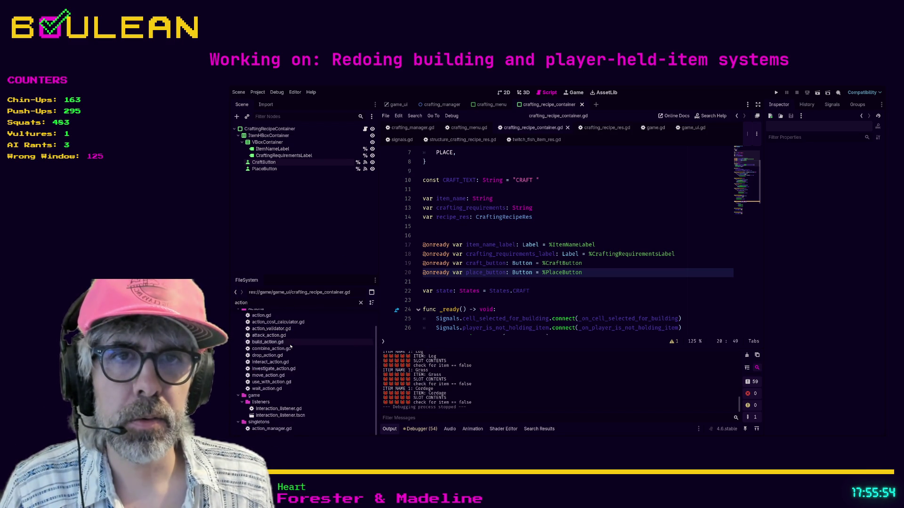
scroll(291, 358, up, 1)
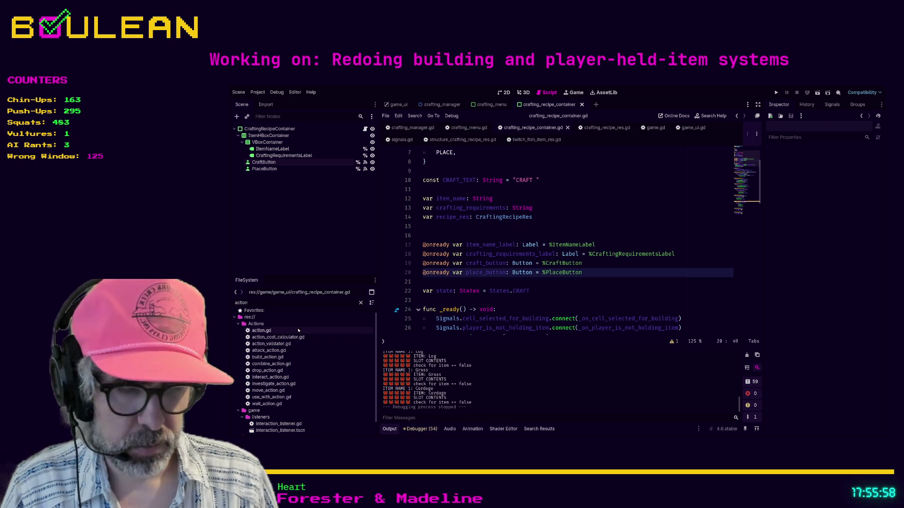
text(_ma)
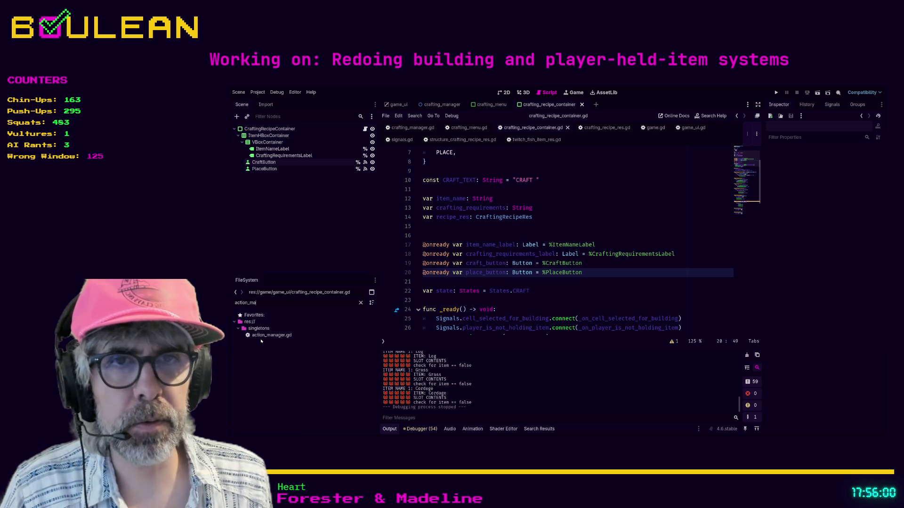
double_click(263, 338)
scroll(503, 237, down, 5)
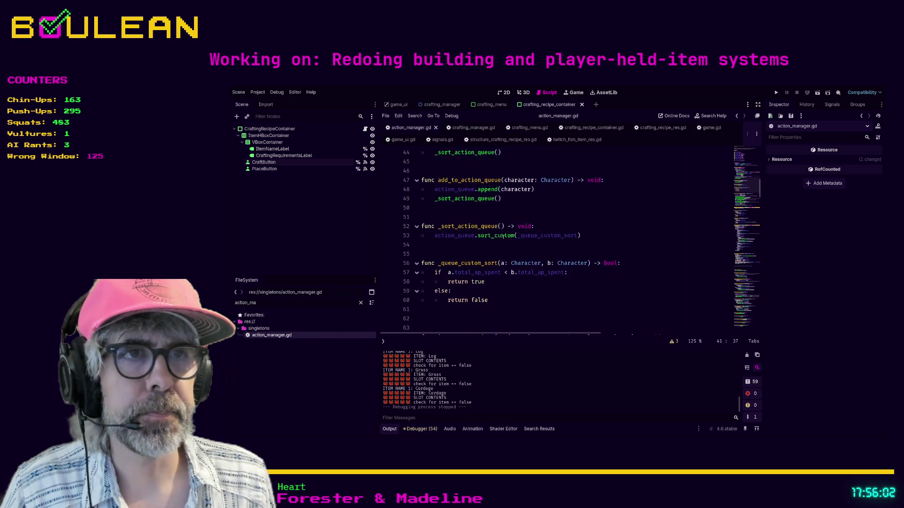
scroll(438, 228, down, 2)
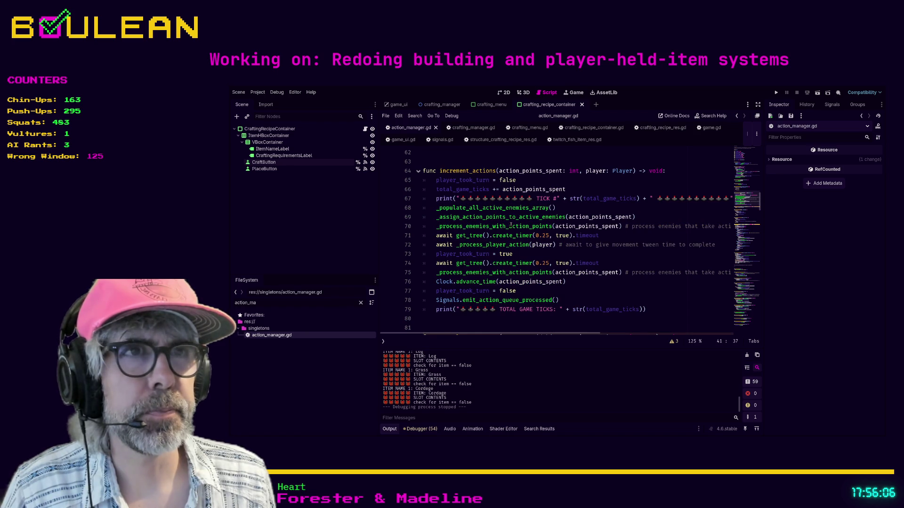
scroll(510, 224, down, 6)
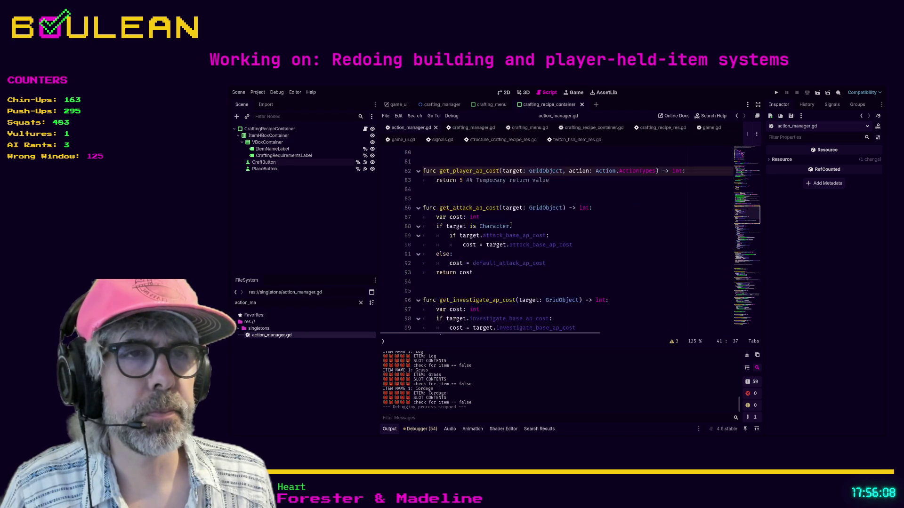
scroll(510, 224, down, 3)
scroll(546, 246, down, 11)
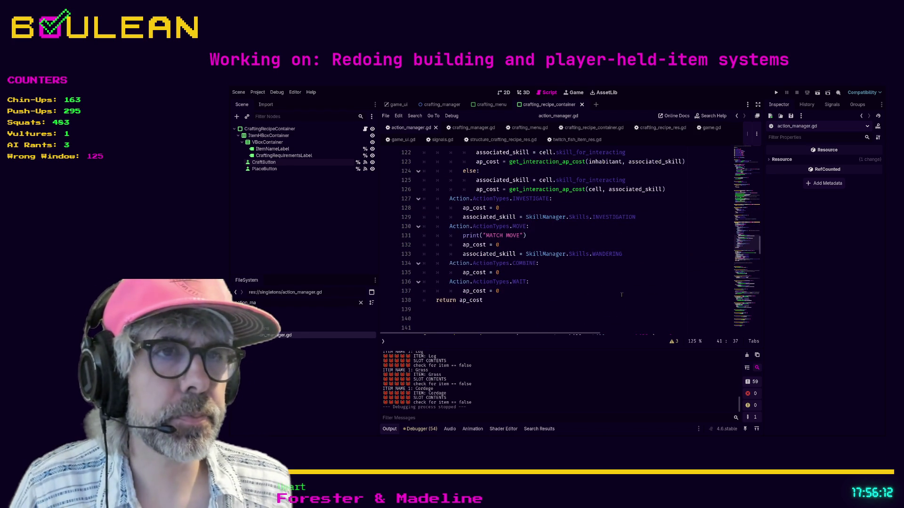
scroll(621, 295, down, 10)
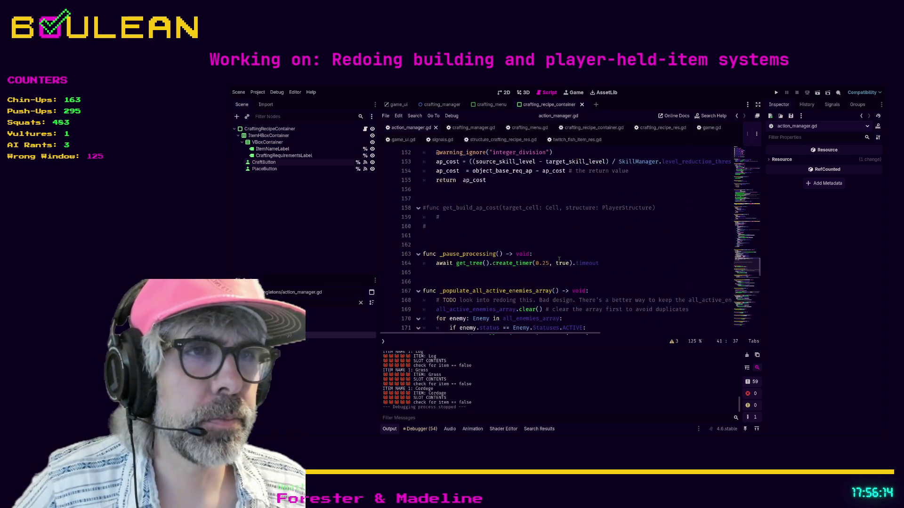
scroll(559, 254, down, 4)
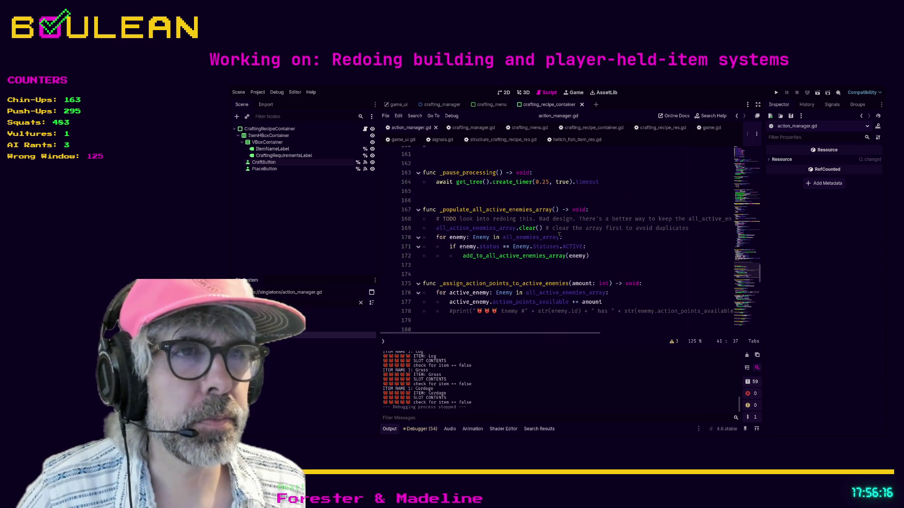
scroll(559, 234, down, 9)
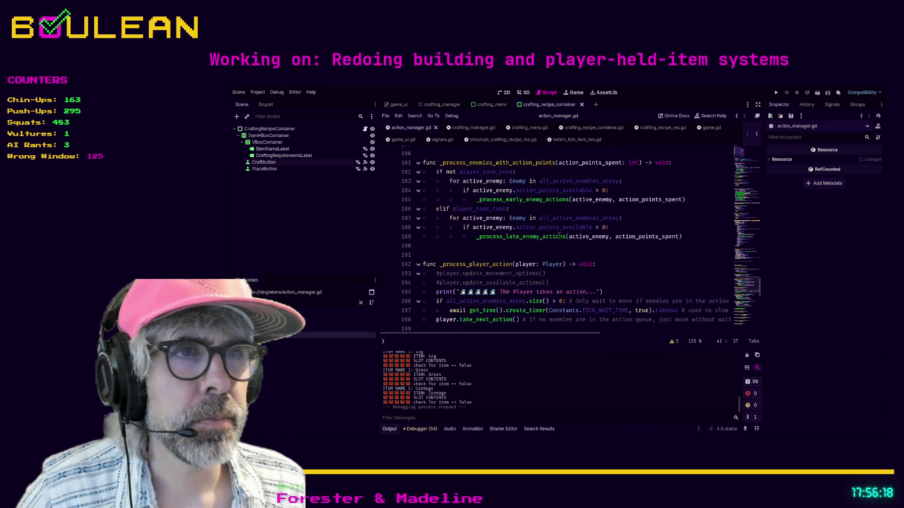
scroll(559, 234, down, 4)
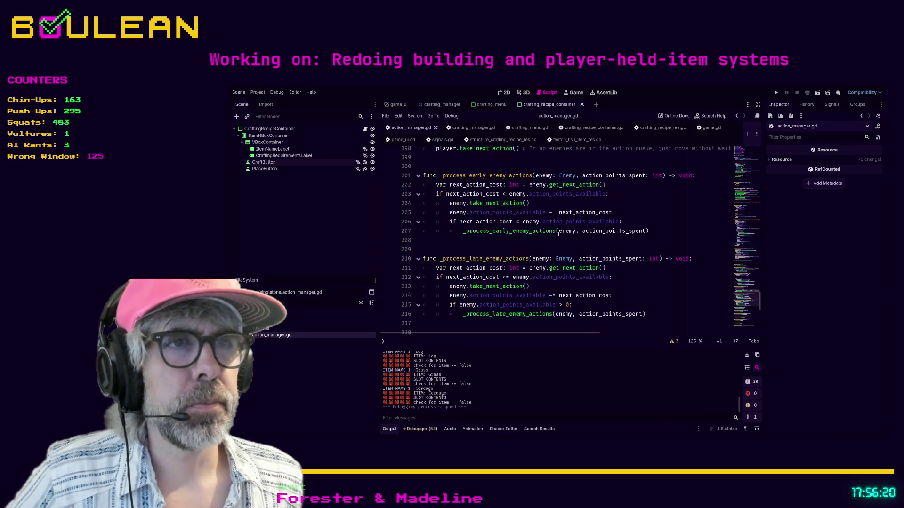
scroll(559, 234, down, 2)
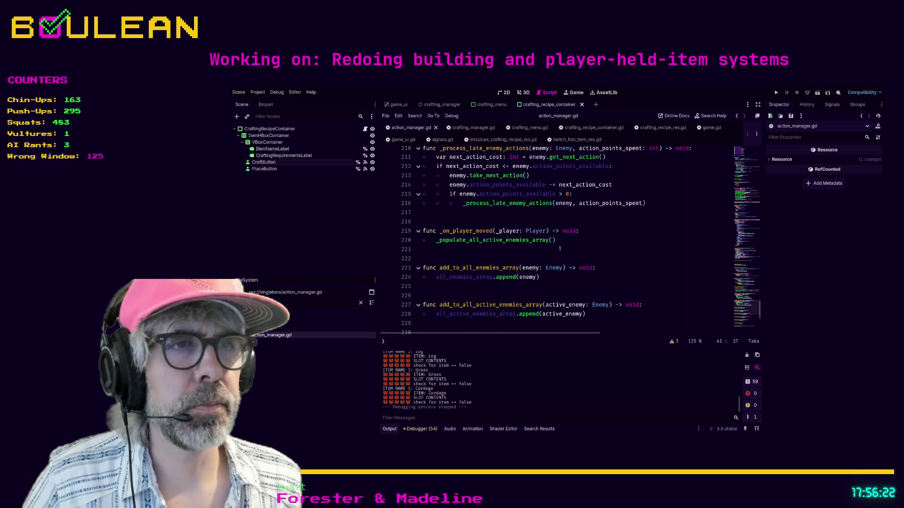
scroll(562, 259, down, 2)
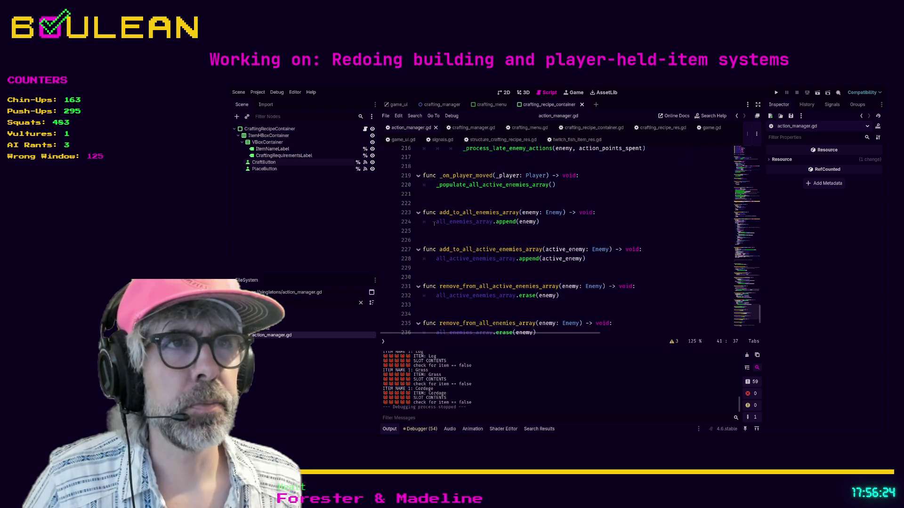
scroll(504, 242, down, 4)
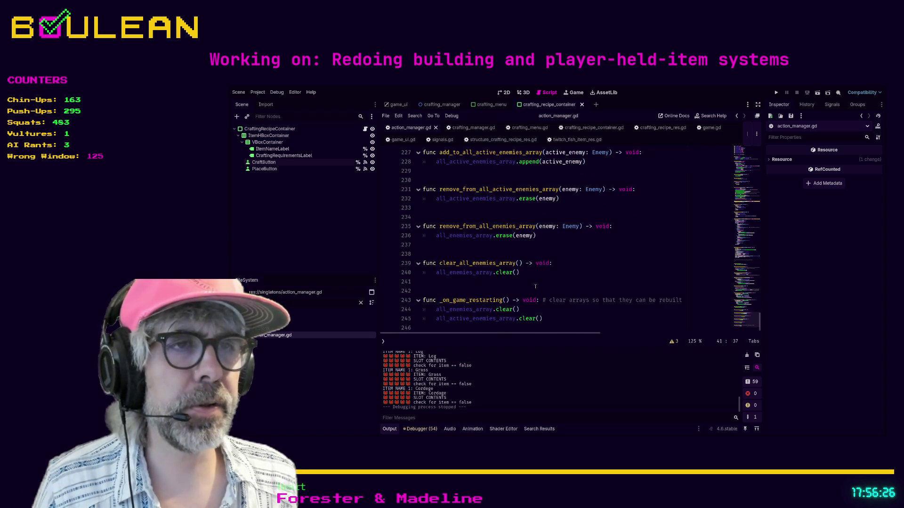
click(537, 273)
scroll(565, 278, up, 5)
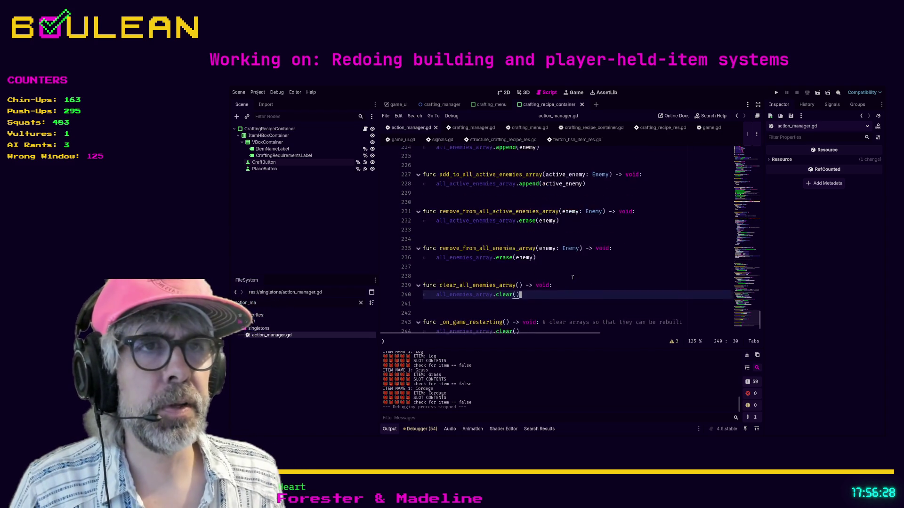
scroll(571, 277, down, 5)
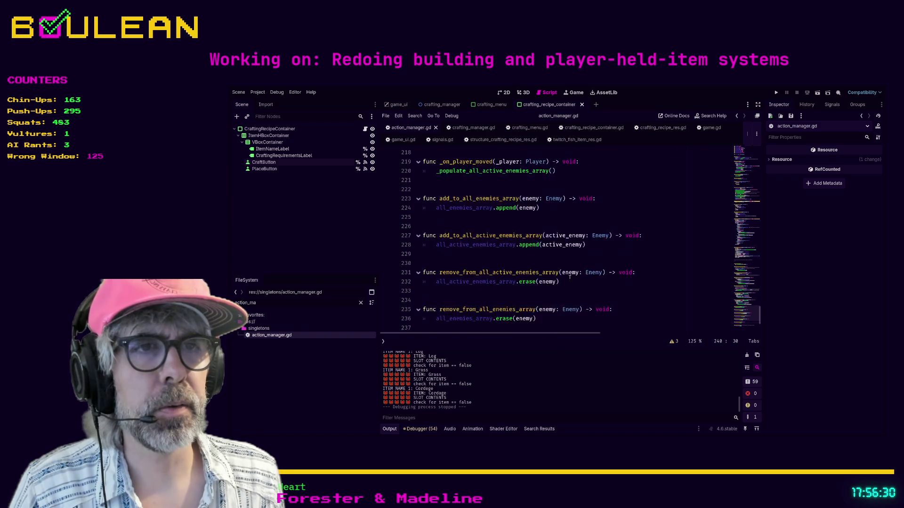
ctrl+scroll(570, 275, down, 3)
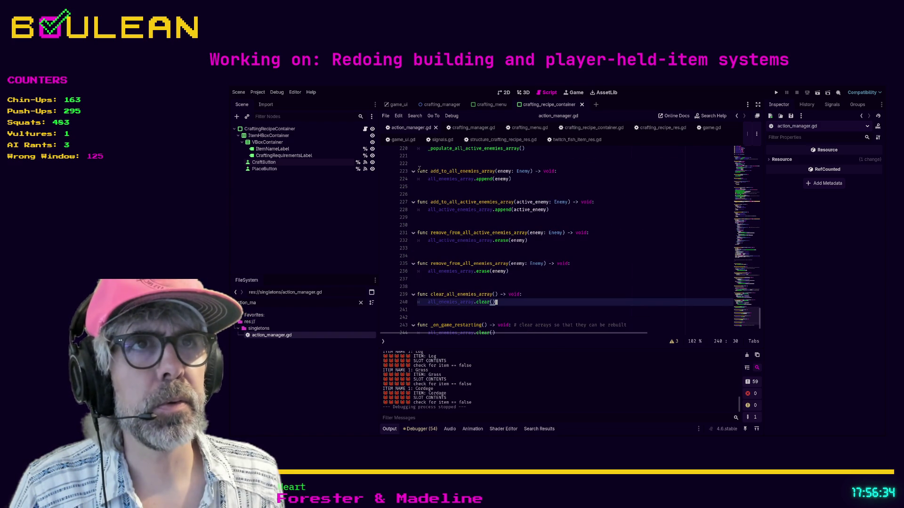
shift+click(417, 165)
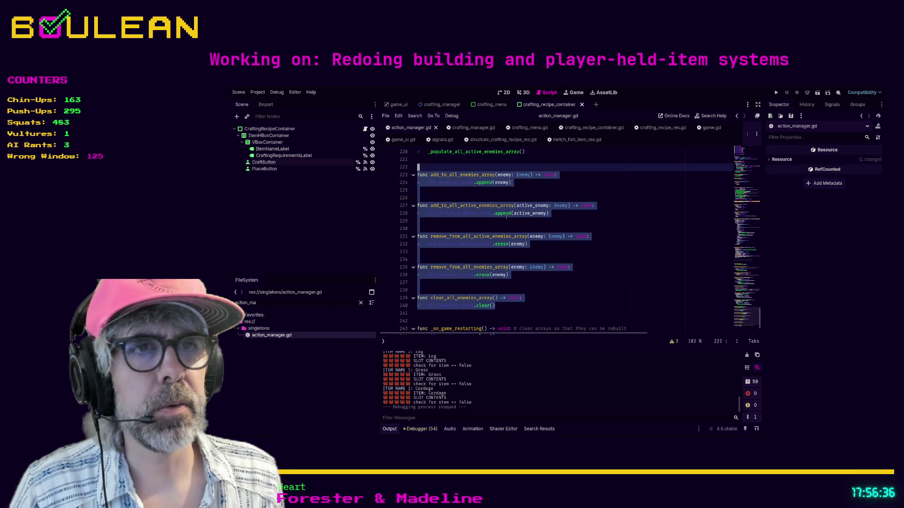
Move the enemy-array add/remove/clear functions over the commented get_build_ap_cost stub and save.
key(Delete)
scroll(558, 251, up, 12)
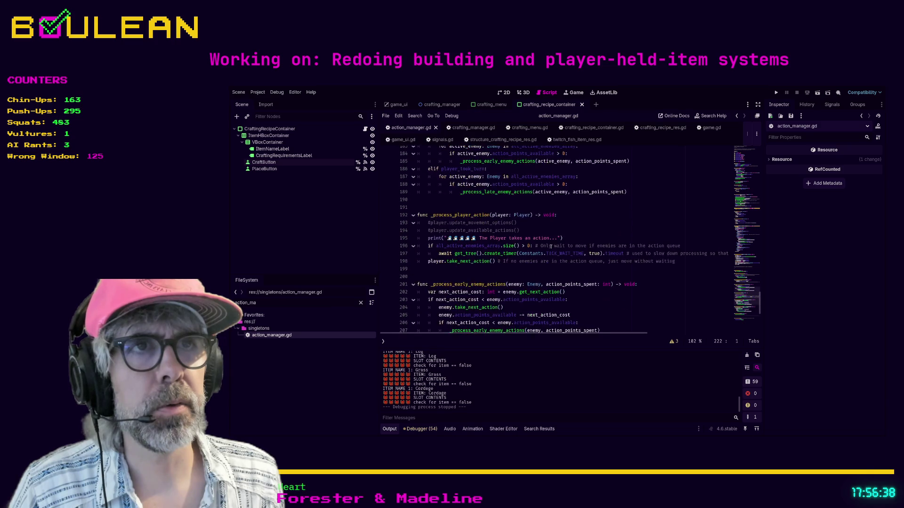
scroll(559, 252, up, 1)
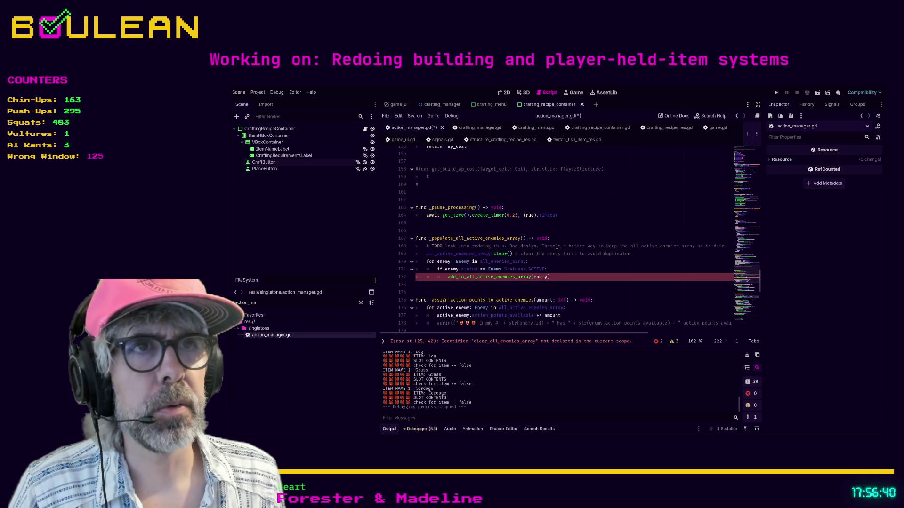
scroll(557, 250, up, 8)
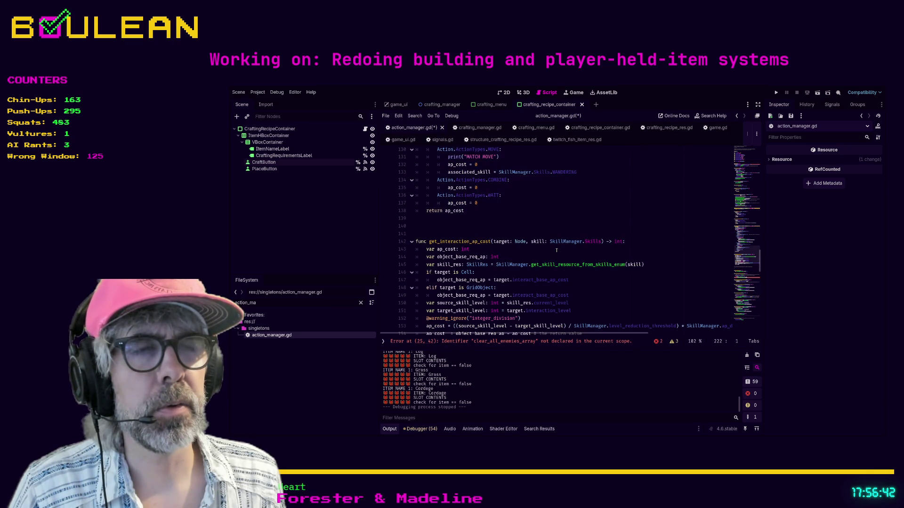
scroll(542, 250, down, 6)
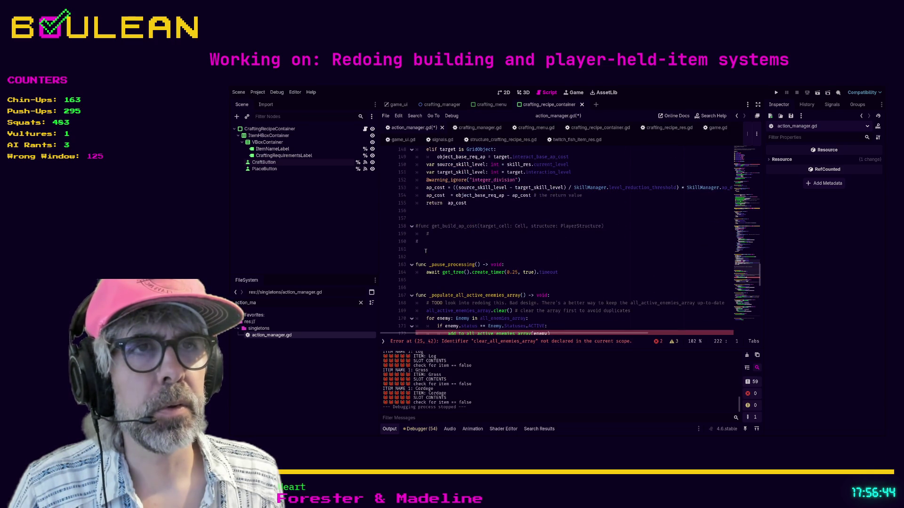
key(ctrl+z)
key(ctrl+z)
key(ctrl+z)
key(ctrl+s)
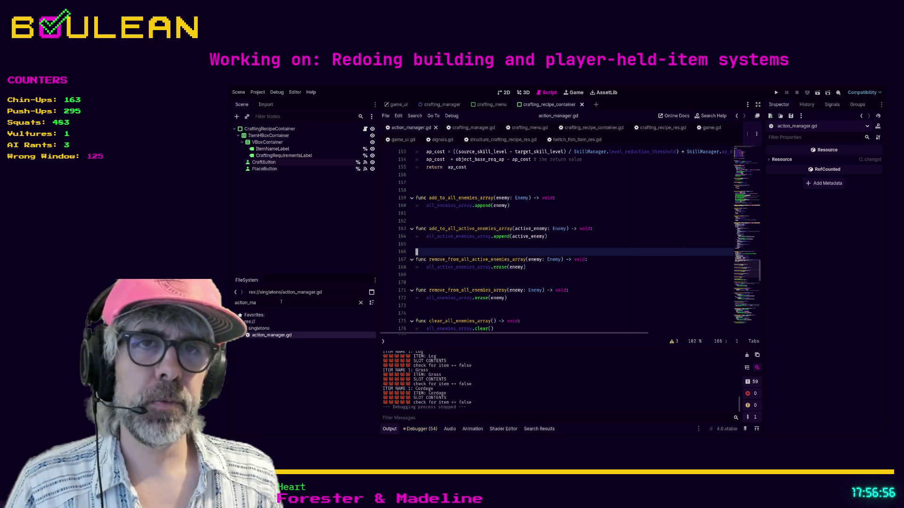
Filter the FileSystem dock by 'player' and open player.gd.
text(player)
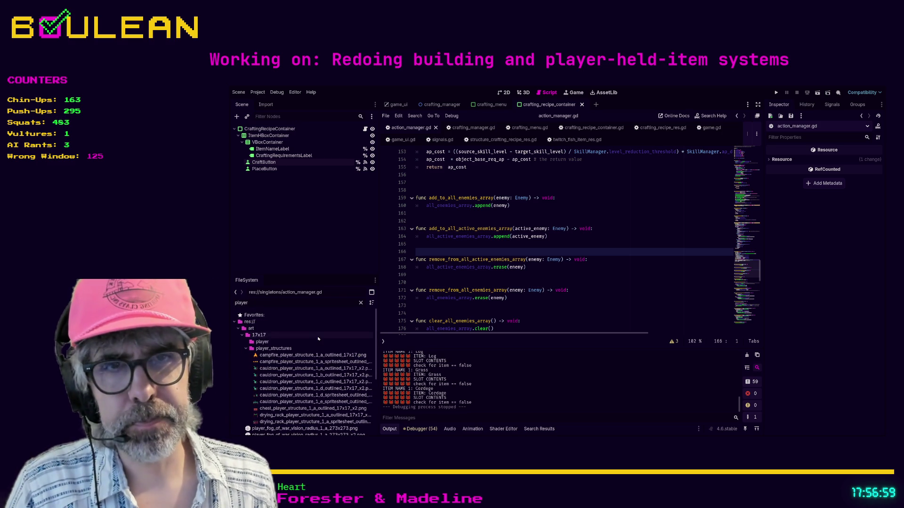
scroll(278, 405, down, 5)
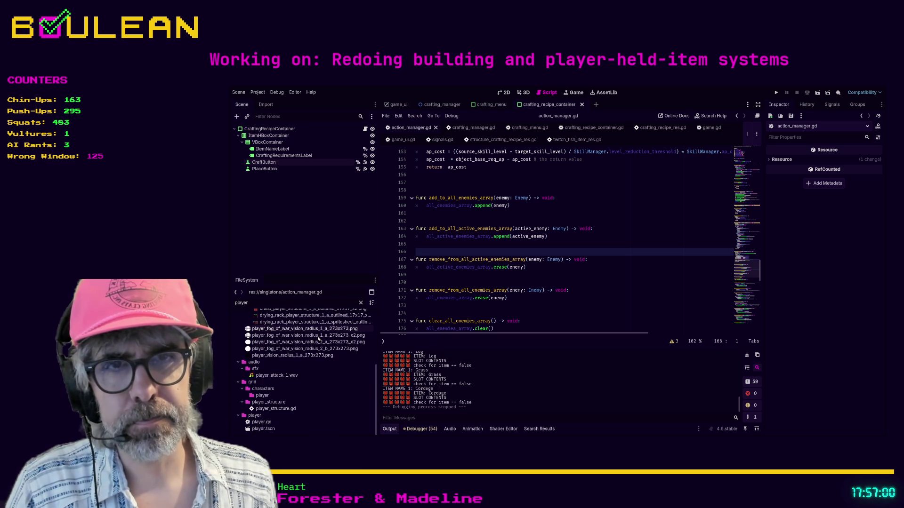
double_click(270, 422)
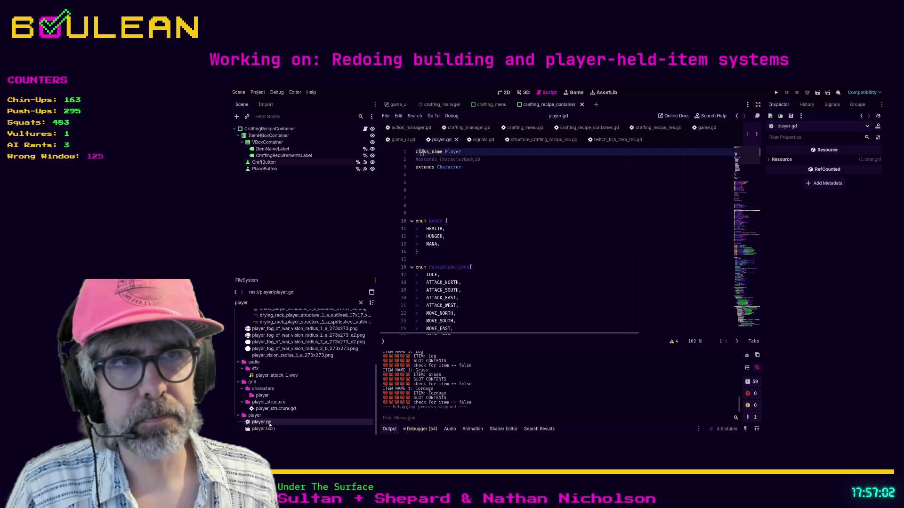
Delete the extra blank lines above enum Needs in player.gd.
click(417, 205)
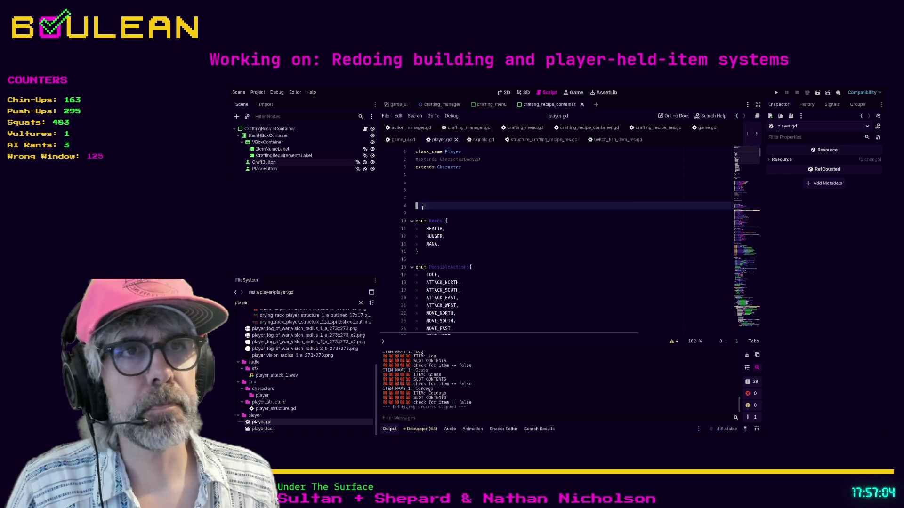
key(BackSpace)
key(BackSpace)
key(BackSpace)
key(Down)
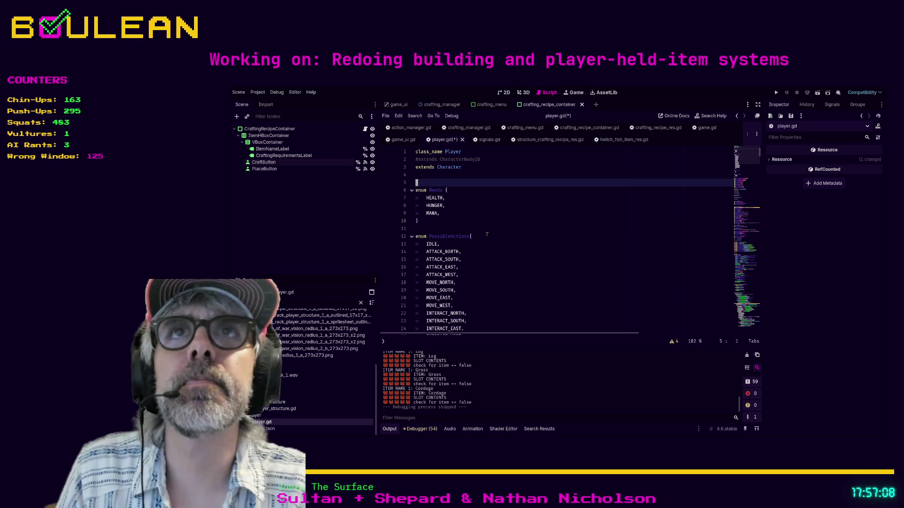